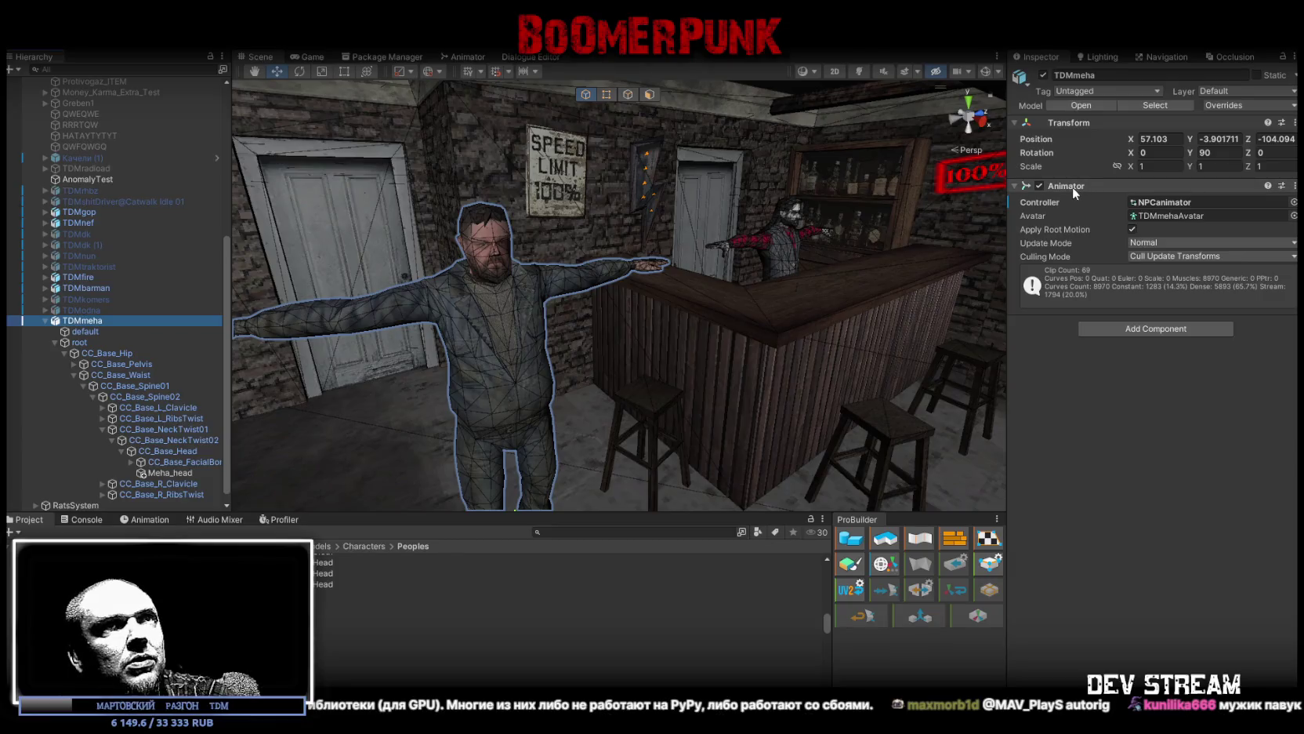
Step: Paste the Capsule Collider onto TDMmeha, then copy TDMbarman's Look At IK onto it as a new component
{"action": "right_click", "coordinate": [1063, 185]}
{"action": "left_click", "coordinate": [1113, 287]}
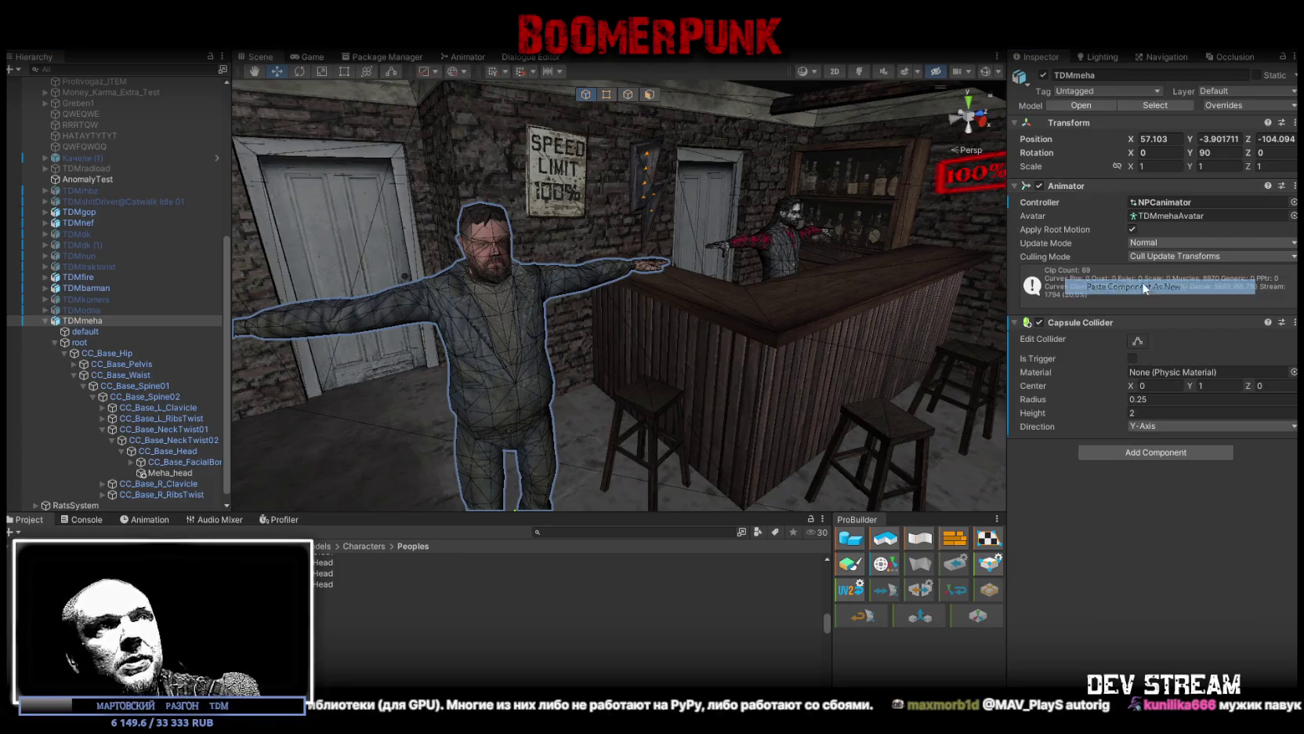
{"action": "left_click", "coordinate": [782, 260]}
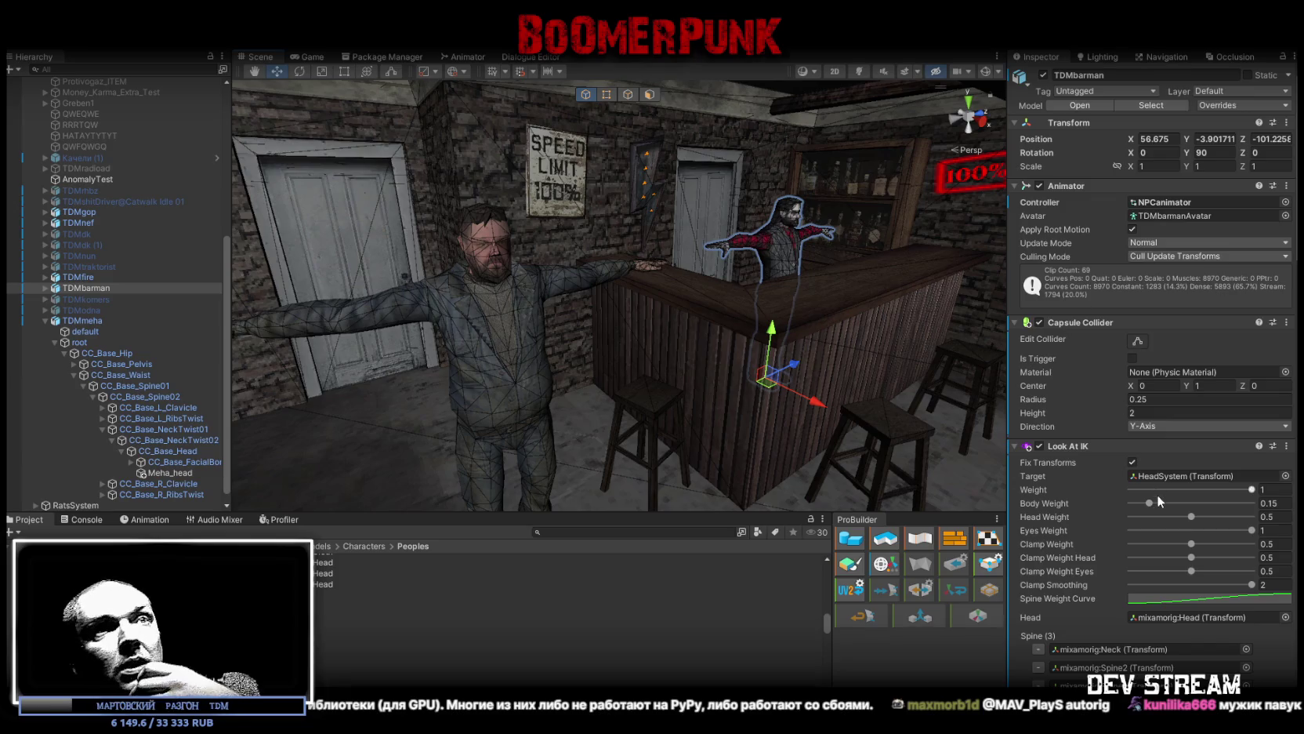
{"action": "scroll", "coordinate": [1157, 494], "scroll_direction": "down", "scroll_amount": 2}
{"action": "left_click", "coordinate": [1287, 372]}
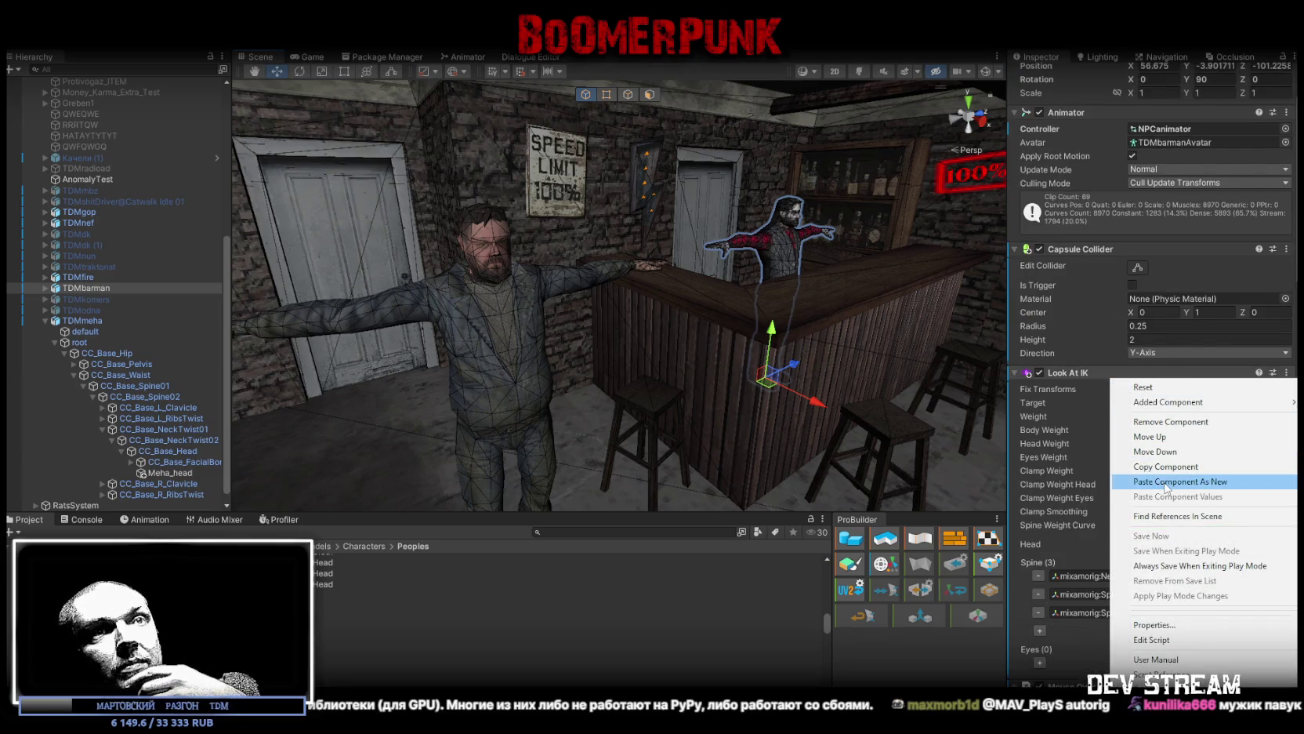
{"action": "left_click", "coordinate": [1166, 466]}
{"action": "left_click", "coordinate": [84, 322]}
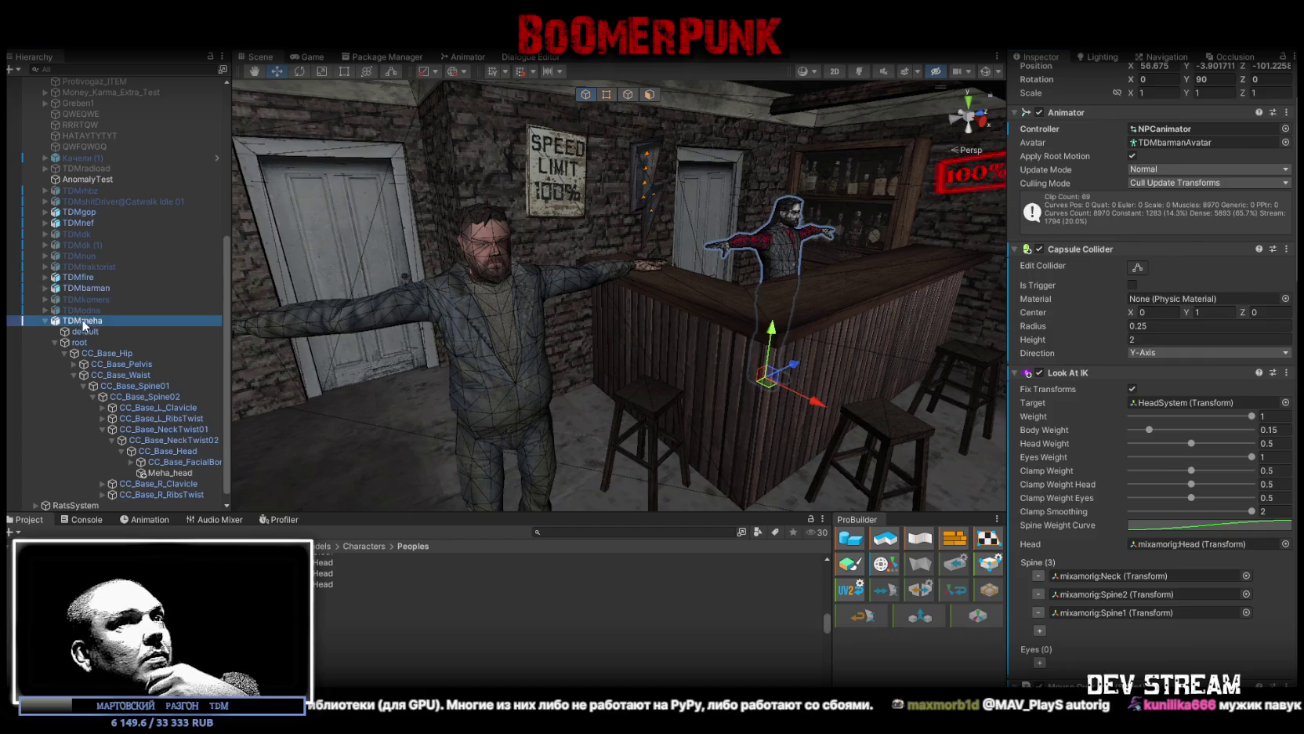
{"action": "right_click", "coordinate": [1076, 323]}
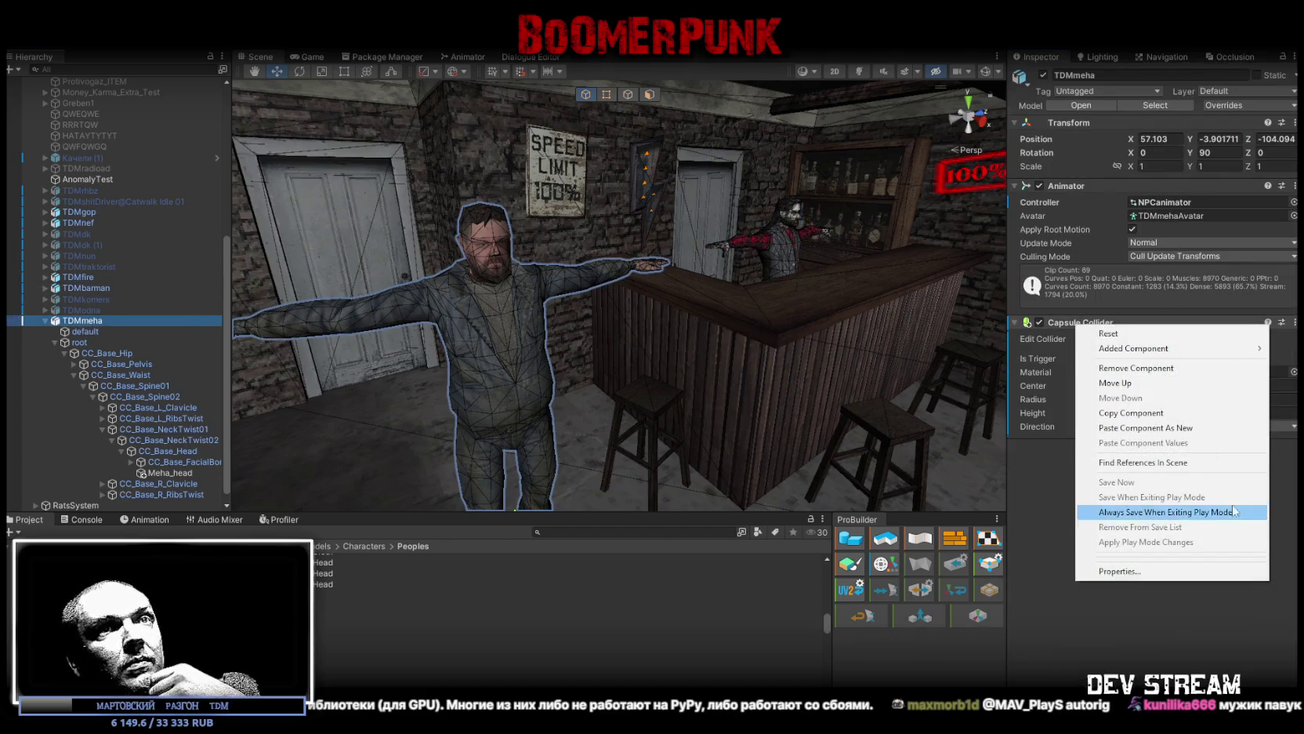
{"action": "left_click", "coordinate": [1144, 428]}
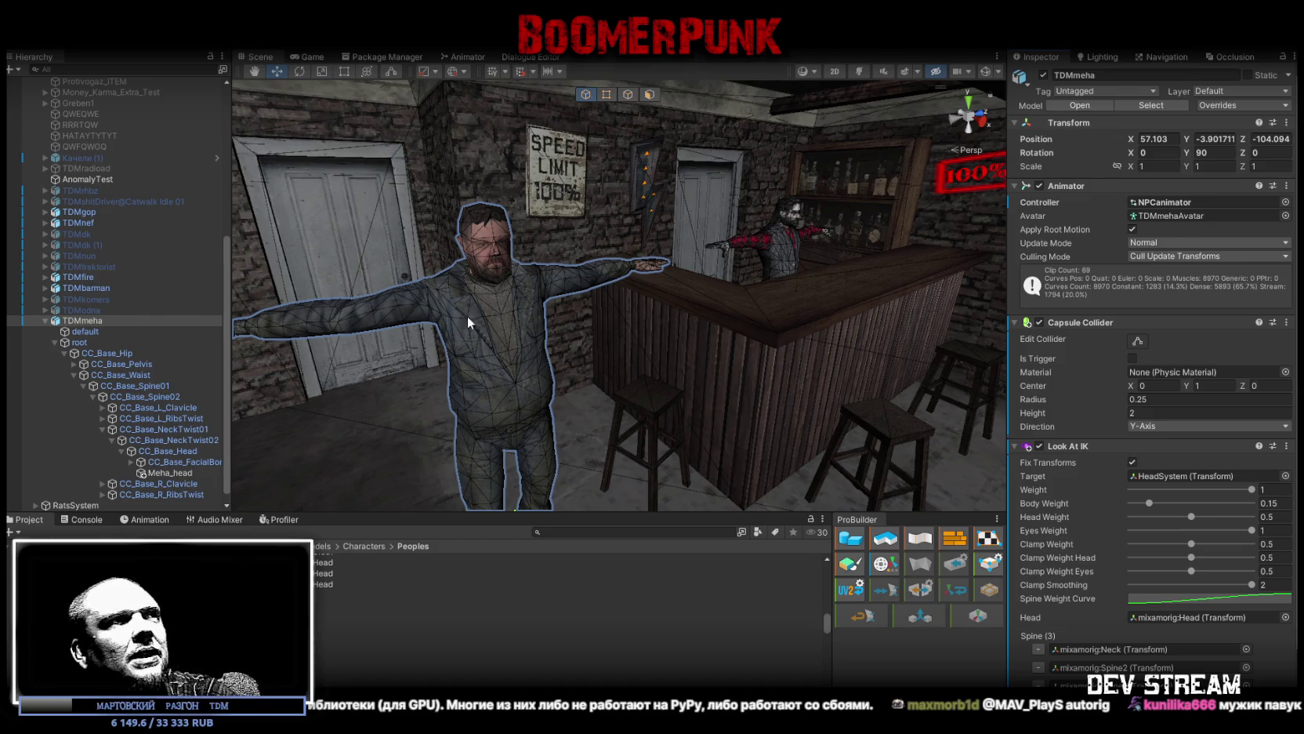
Step: Assign CC_Base_Head as the head bone of TDMmeha's Look At IK
{"action": "left_click_drag", "start_coordinate": [683, 330], "coordinate": [619, 341]}
{"action": "scroll", "coordinate": [619, 342], "scroll_direction": "up", "scroll_amount": 5}
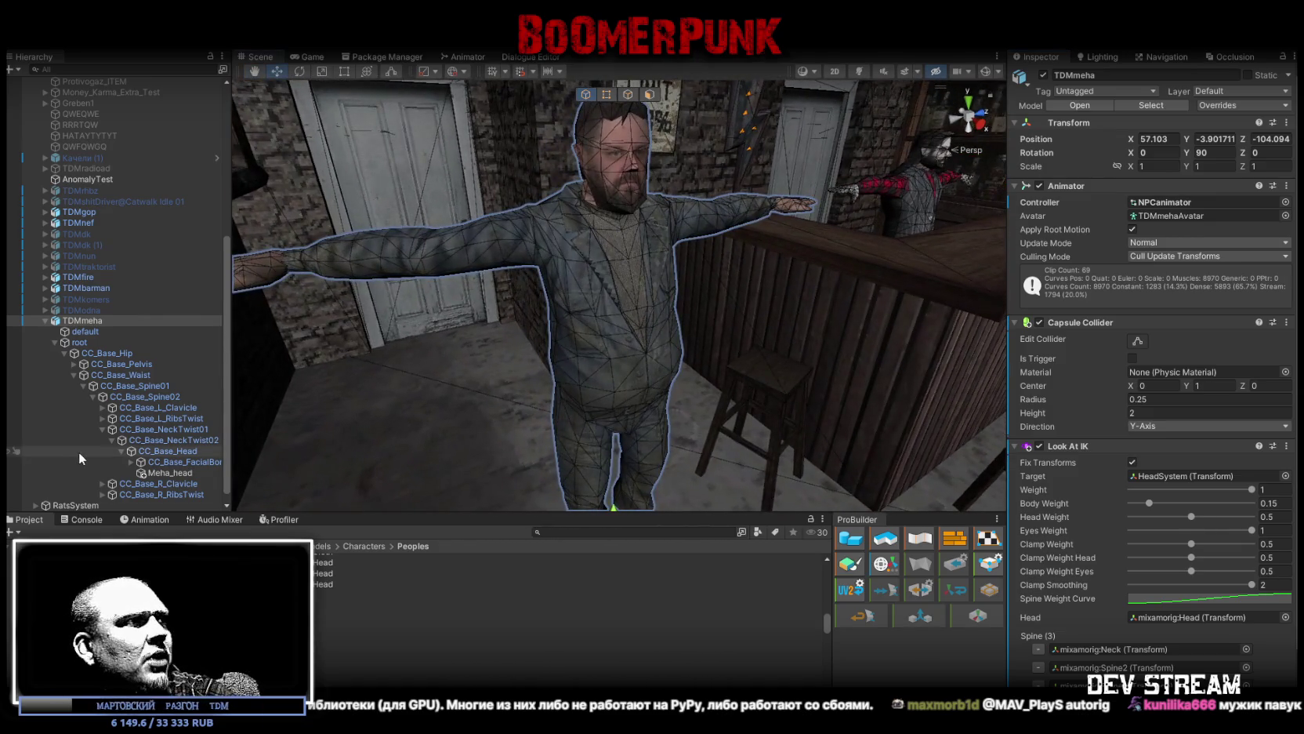
{"action": "scroll", "coordinate": [1128, 464], "scroll_direction": "down", "scroll_amount": 2}
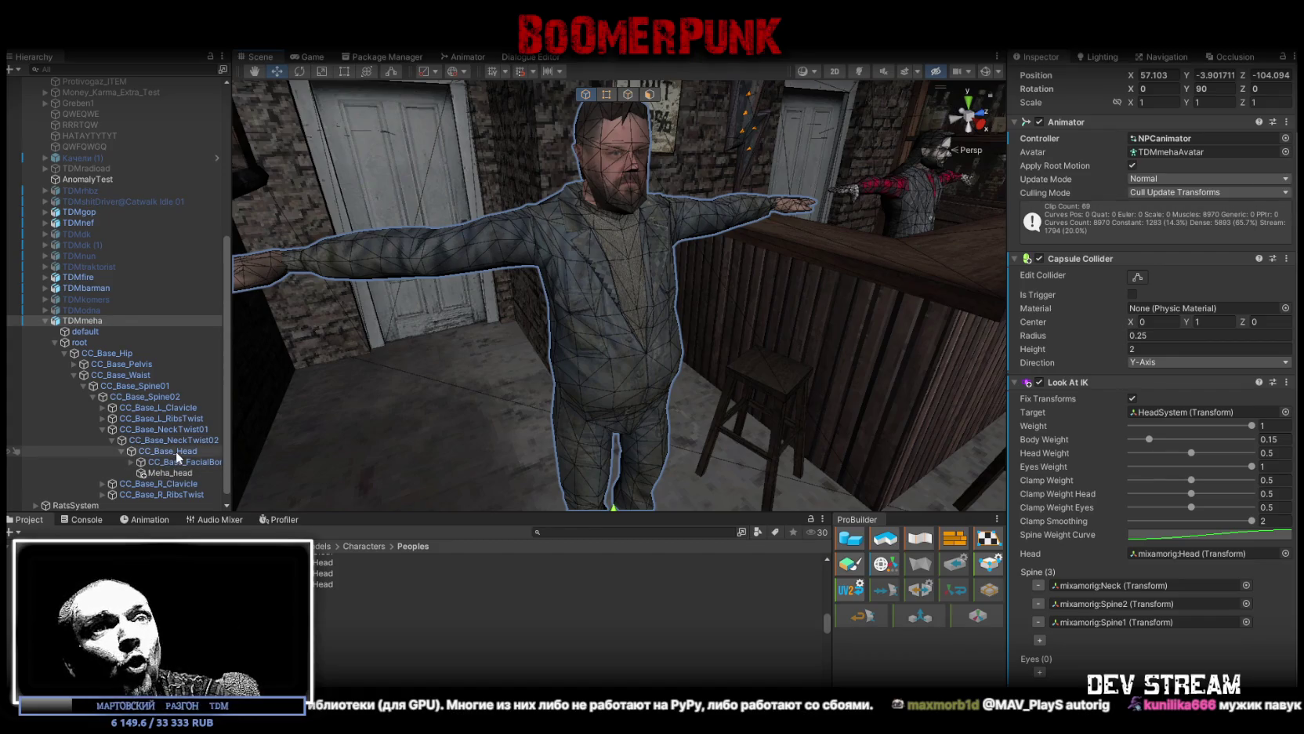
{"action": "mouse_move", "coordinate": [176, 453]}
{"action": "left_mouse_down"}
{"action": "mouse_move", "coordinate": [1141, 529]}
{"action": "mouse_move", "coordinate": [1196, 558]}
{"action": "left_mouse_up"}
Step: Fill the Look At IK spine bones with CC_Base_NeckTwist02, CC_Base_NeckTwist01 and CC_Base_Spine02
{"action": "mouse_move", "coordinate": [169, 441]}
{"action": "left_mouse_down"}
{"action": "mouse_move", "coordinate": [408, 457]}
{"action": "mouse_move", "coordinate": [1197, 590]}
{"action": "left_mouse_up"}
{"action": "left_click_drag", "start_coordinate": [168, 431], "coordinate": [1114, 613]}
{"action": "left_click", "coordinate": [138, 397]}
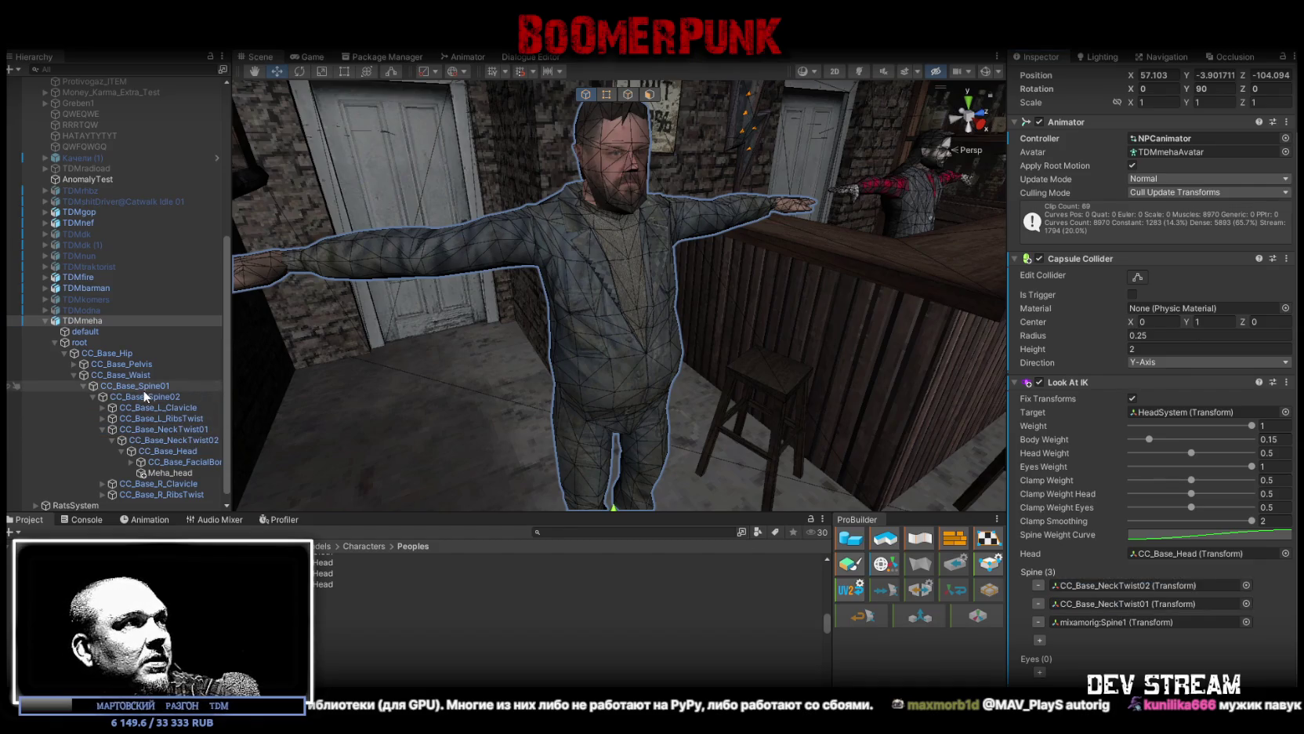
{"action": "left_click_drag", "start_coordinate": [138, 402], "coordinate": [1137, 622]}
{"action": "left_click_drag", "start_coordinate": [611, 345], "coordinate": [655, 375]}
{"action": "left_click", "coordinate": [139, 396]}
{"action": "left_click", "coordinate": [130, 387]}
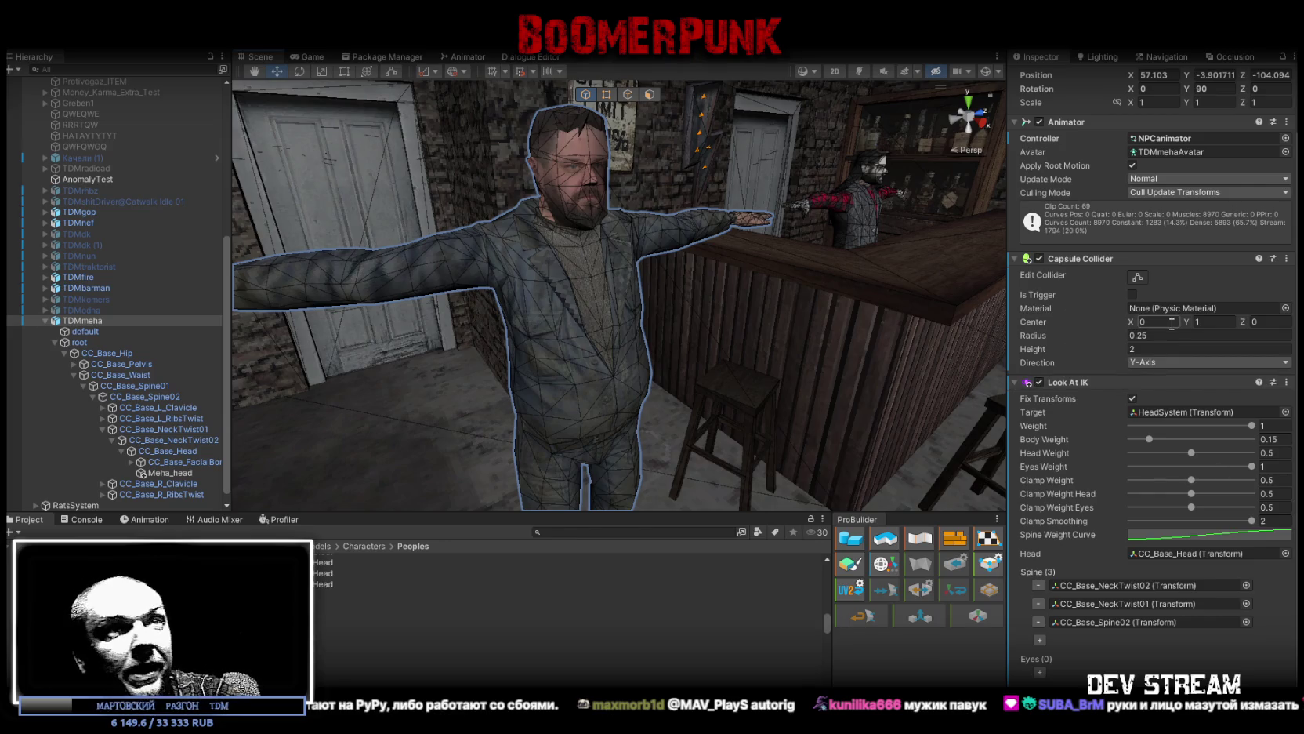
Step: Remove the Mouse Over Info component from TDMbarman
{"action": "scroll", "coordinate": [902, 176], "scroll_direction": "up", "scroll_amount": 3}
{"action": "left_click", "coordinate": [90, 288]}
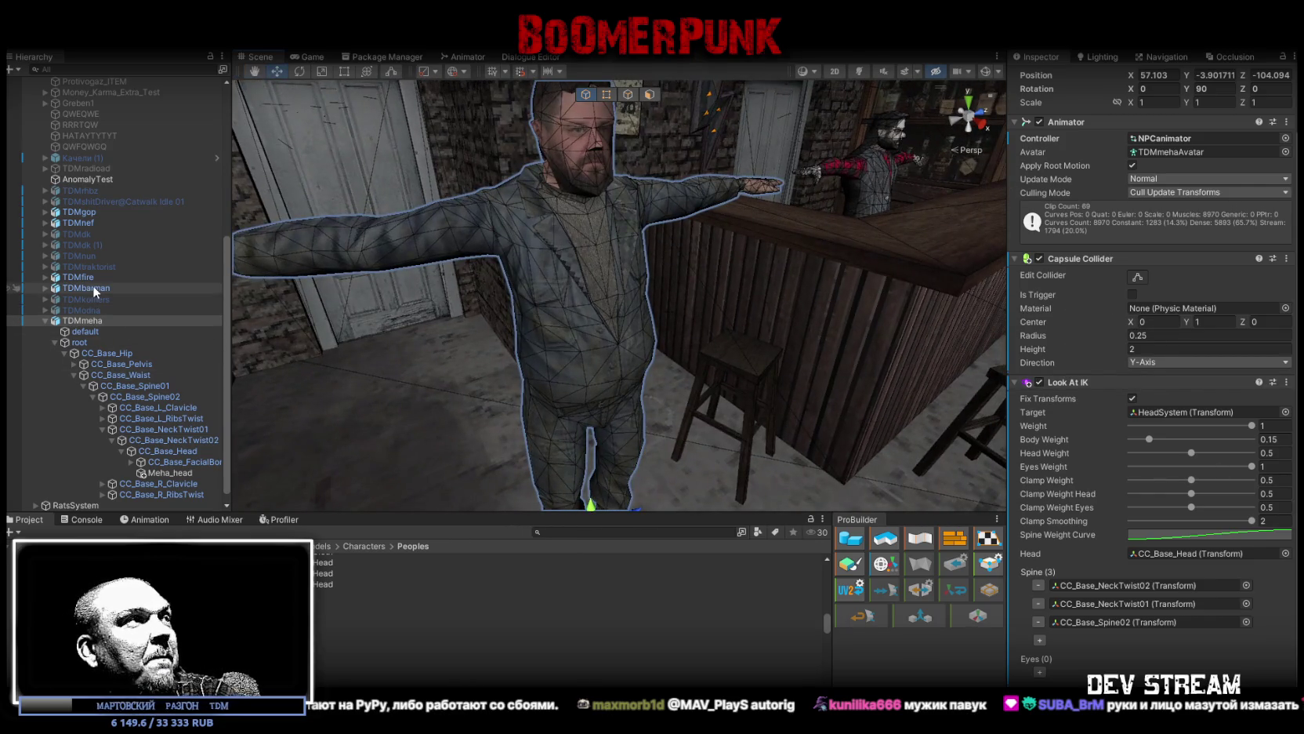
{"action": "scroll", "coordinate": [1149, 444], "scroll_direction": "down", "scroll_amount": 10}
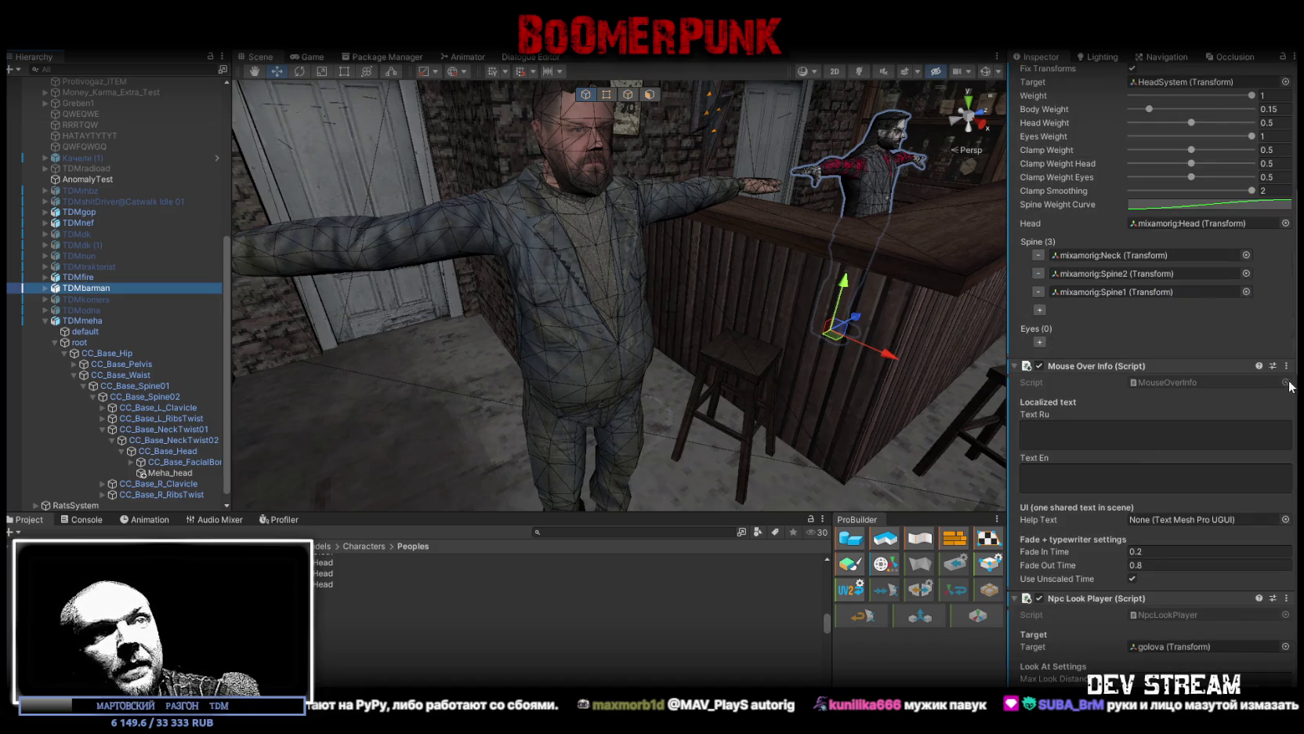
{"action": "scroll", "coordinate": [1253, 377], "scroll_direction": "down", "scroll_amount": 3}
{"action": "left_click", "coordinate": [1286, 256]}
{"action": "left_click", "coordinate": [1186, 305]}
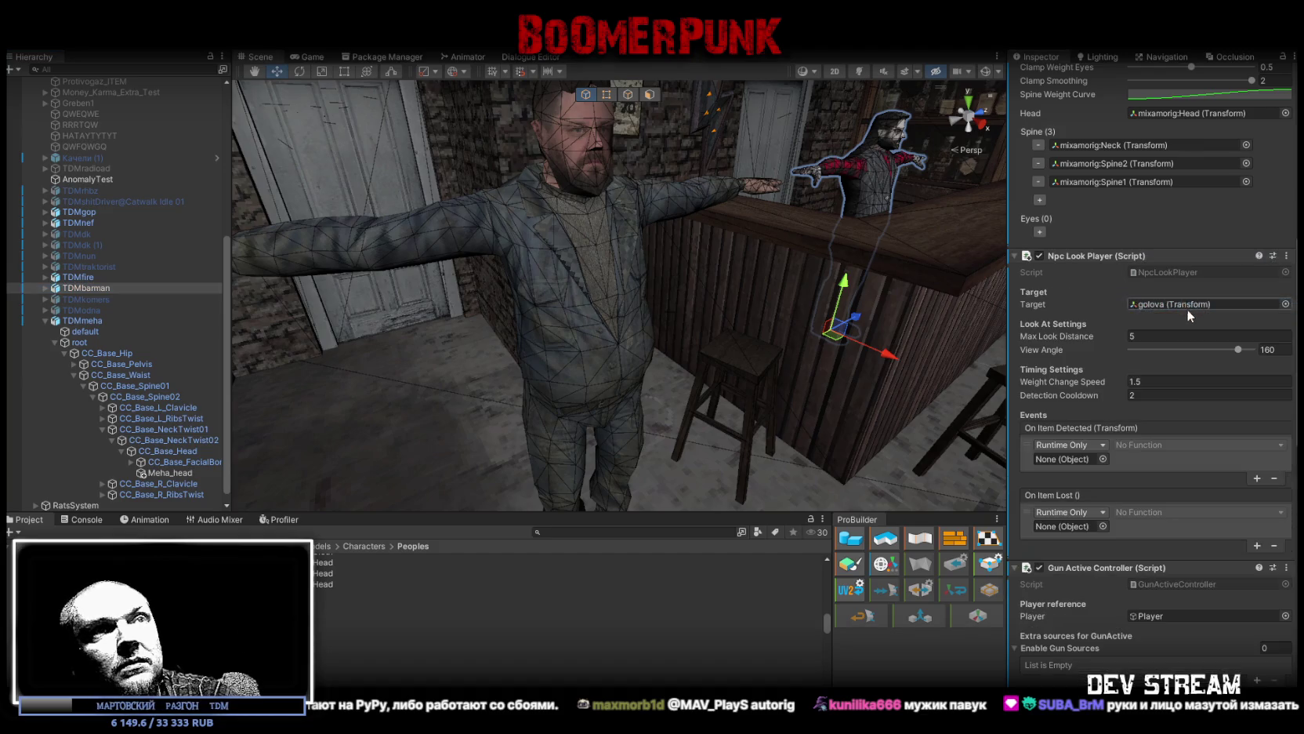
Step: Copy TDMbarman's Npc Look Player component onto TDMmeha as a new component
{"action": "left_click", "coordinate": [1286, 255]}
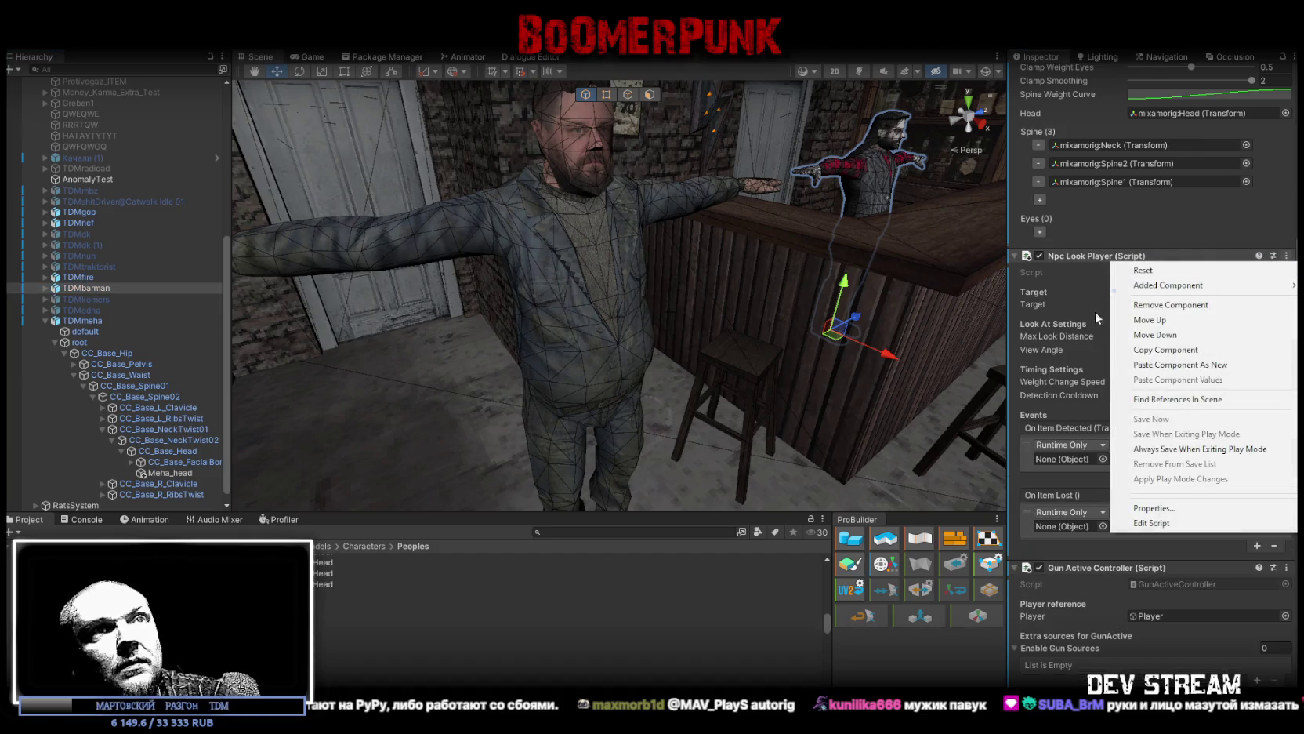
{"action": "left_click", "coordinate": [1167, 351]}
{"action": "left_click", "coordinate": [106, 322]}
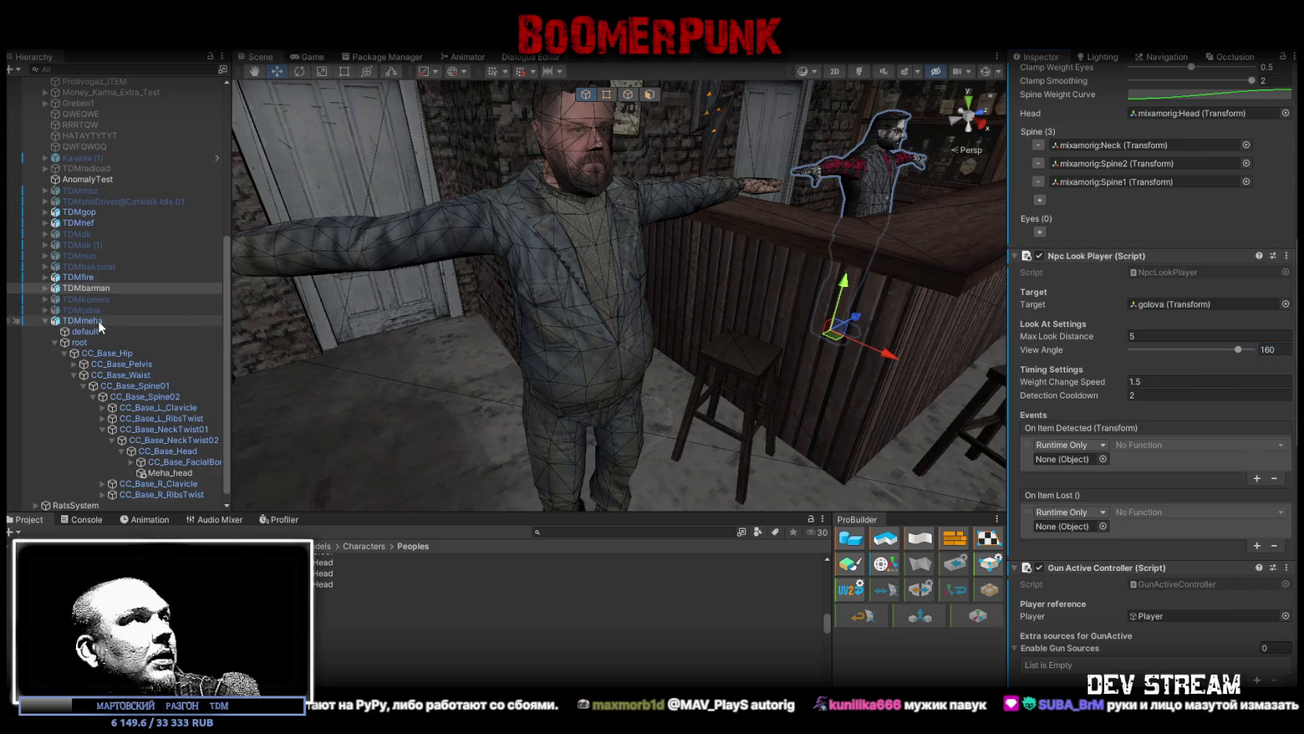
{"action": "right_click", "coordinate": [1057, 381]}
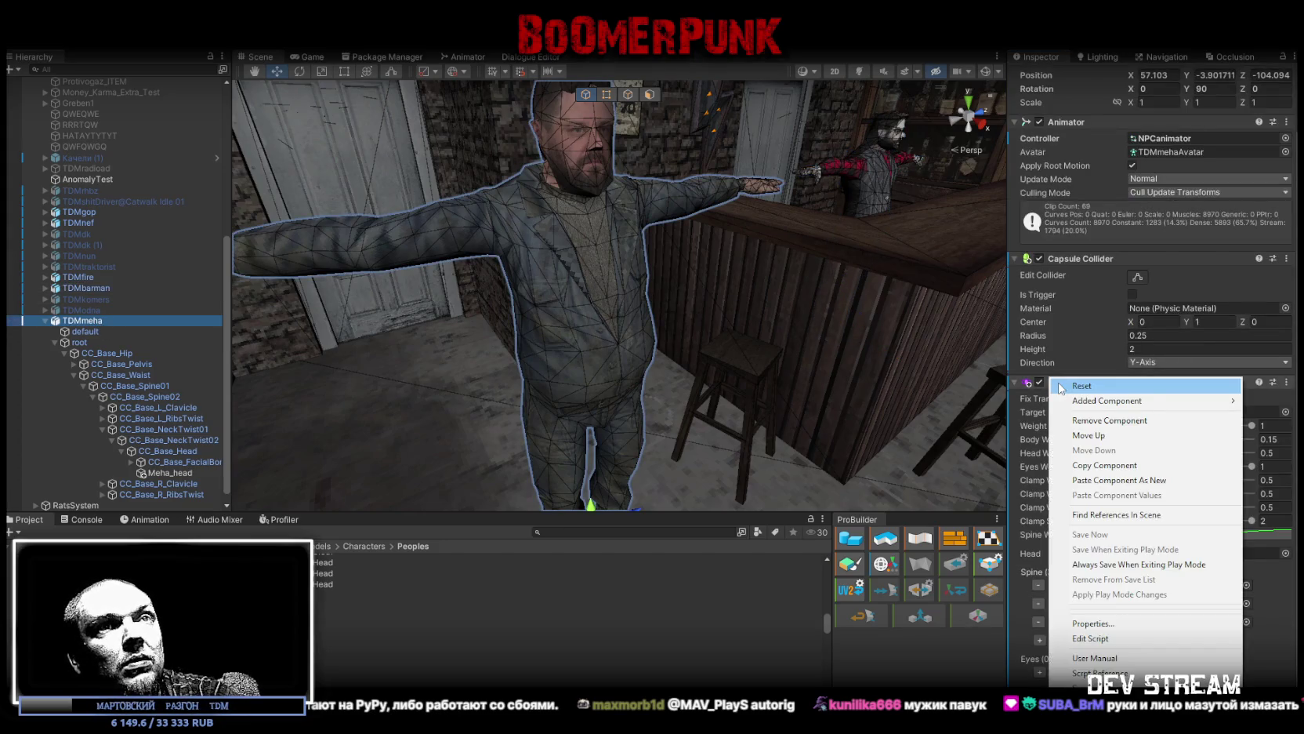
{"action": "left_click", "coordinate": [1140, 480]}
{"action": "scroll", "coordinate": [1142, 461], "scroll_direction": "down", "scroll_amount": 5}
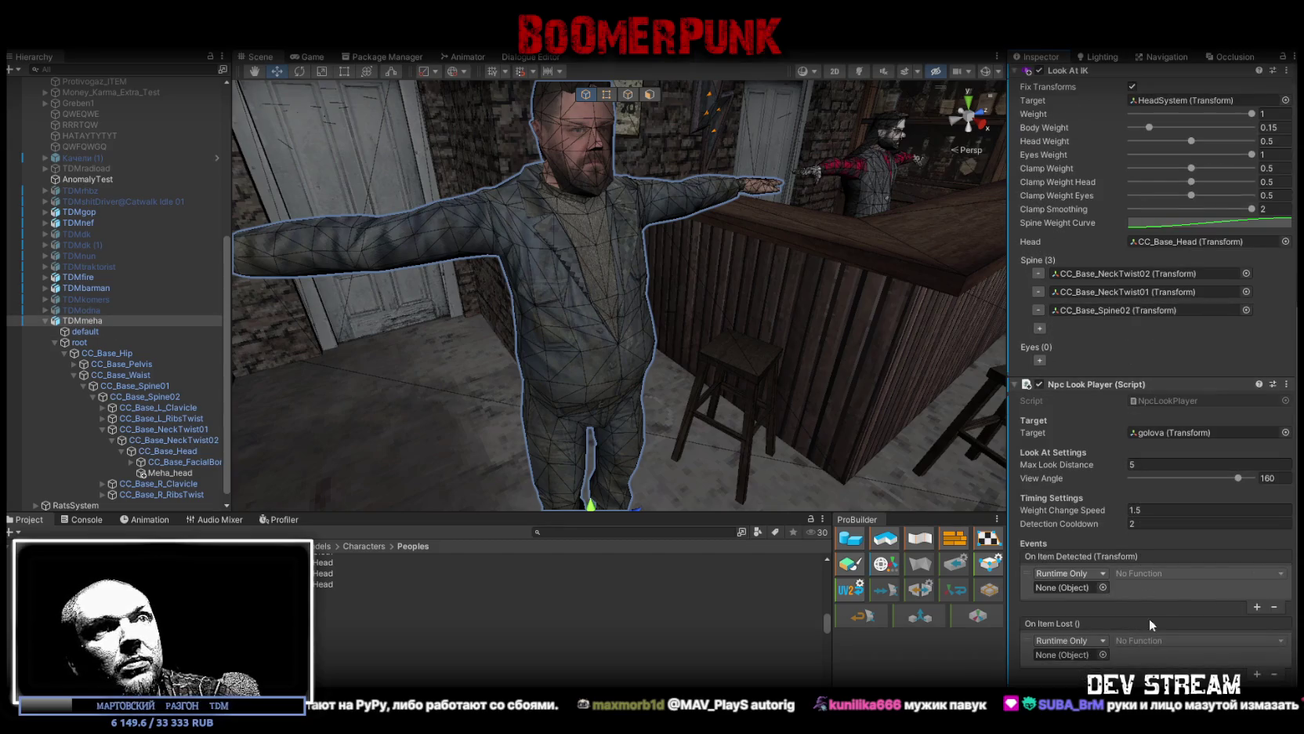
Step: Copy TDMbarman's Gun Active Controller onto TDMmeha as a new component
{"action": "left_click", "coordinate": [93, 288]}
{"action": "scroll", "coordinate": [1203, 443], "scroll_direction": "down", "scroll_amount": 1}
{"action": "scroll", "coordinate": [1203, 436], "scroll_direction": "down", "scroll_amount": 7}
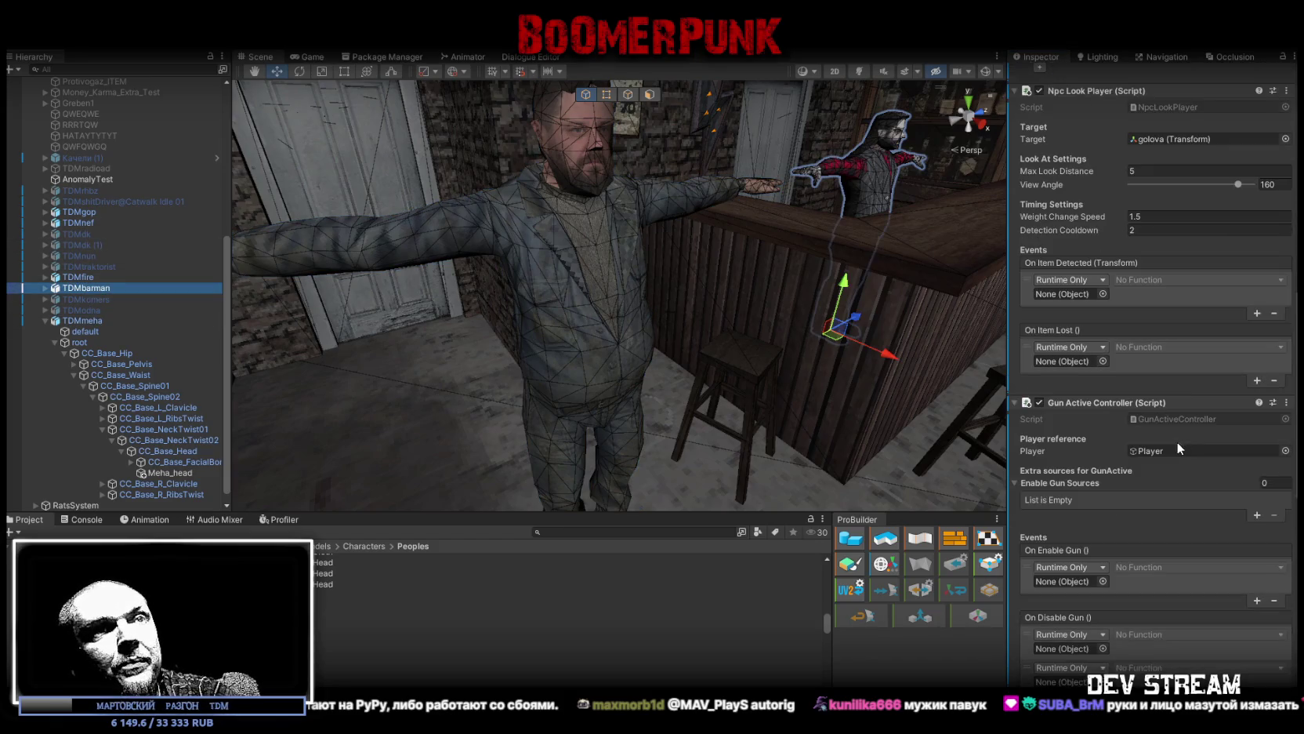
{"action": "left_click", "coordinate": [1287, 402]}
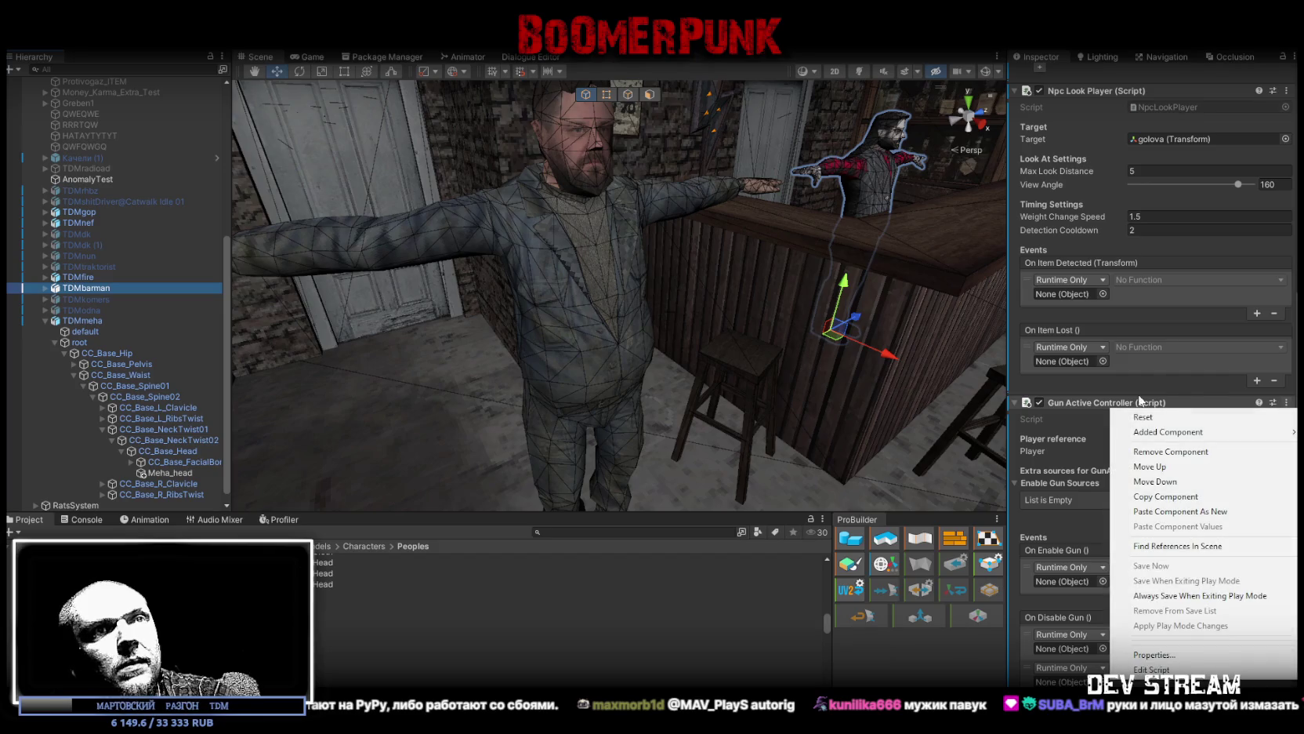
{"action": "left_click", "coordinate": [1172, 499]}
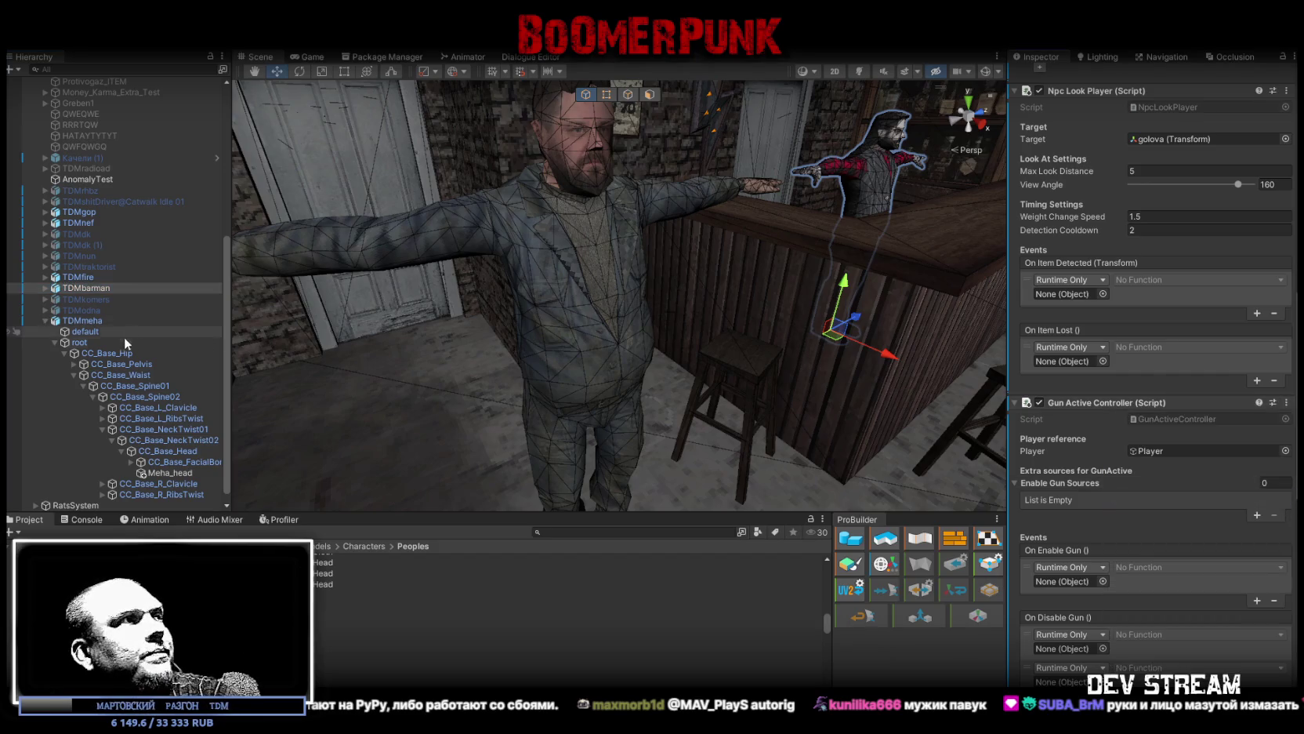
{"action": "left_click", "coordinate": [102, 321]}
{"action": "right_click", "coordinate": [1098, 382]}
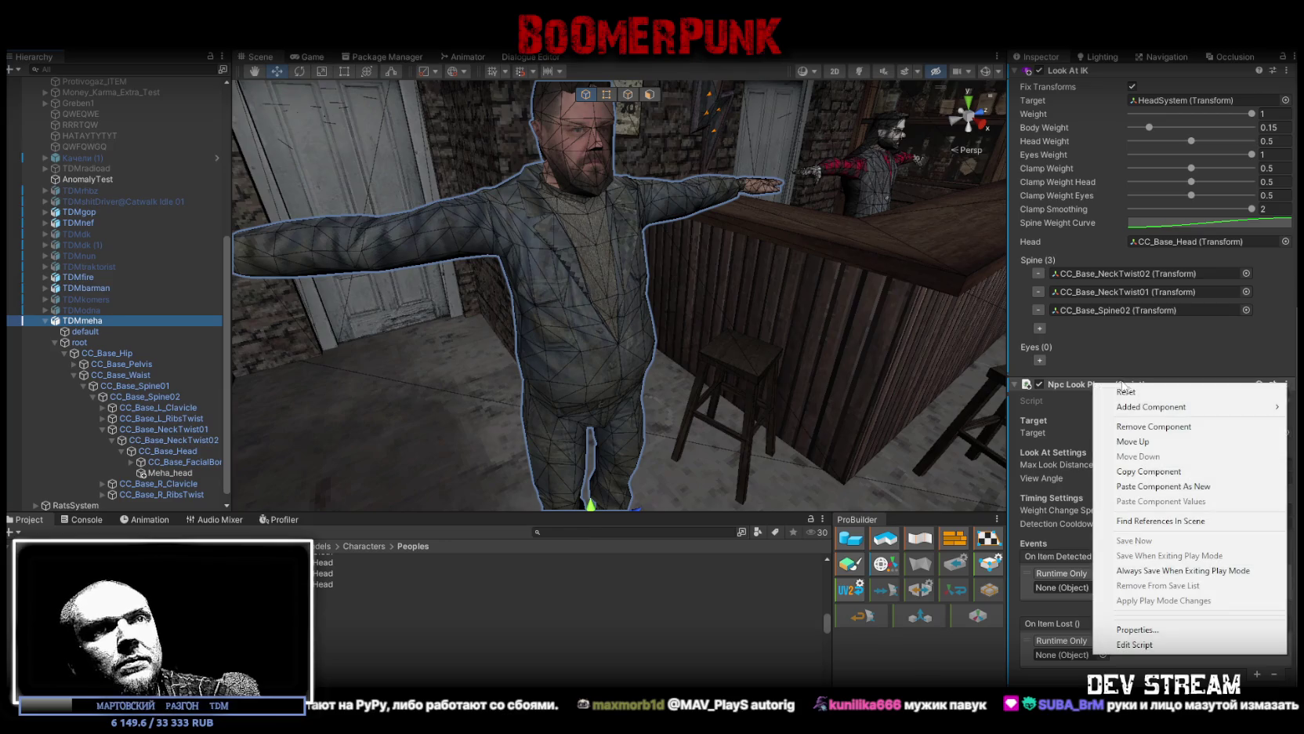
{"action": "left_click", "coordinate": [1184, 486]}
{"action": "scroll", "coordinate": [1183, 529], "scroll_direction": "down", "scroll_amount": 10}
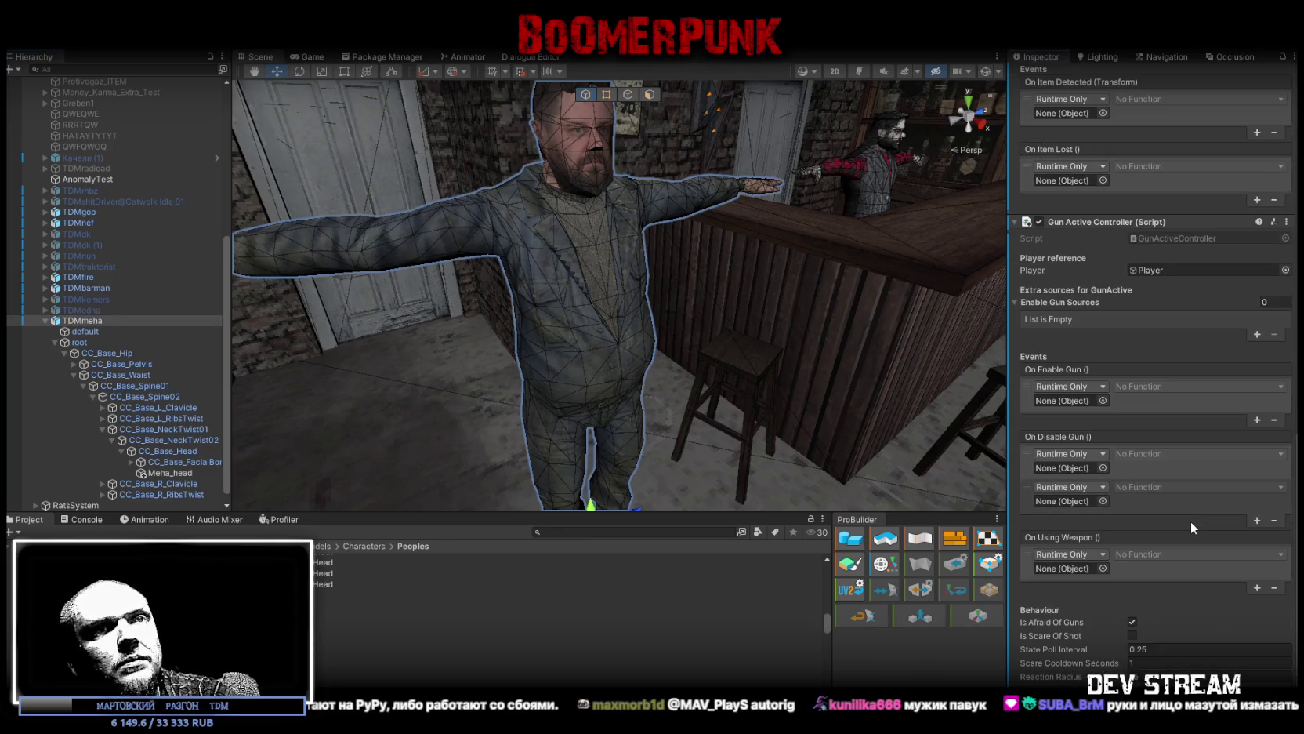
Step: Copy the Npc Dialogue Animator and assign TDMmeha's own Animator to its Animator field
{"action": "left_click", "coordinate": [93, 287]}
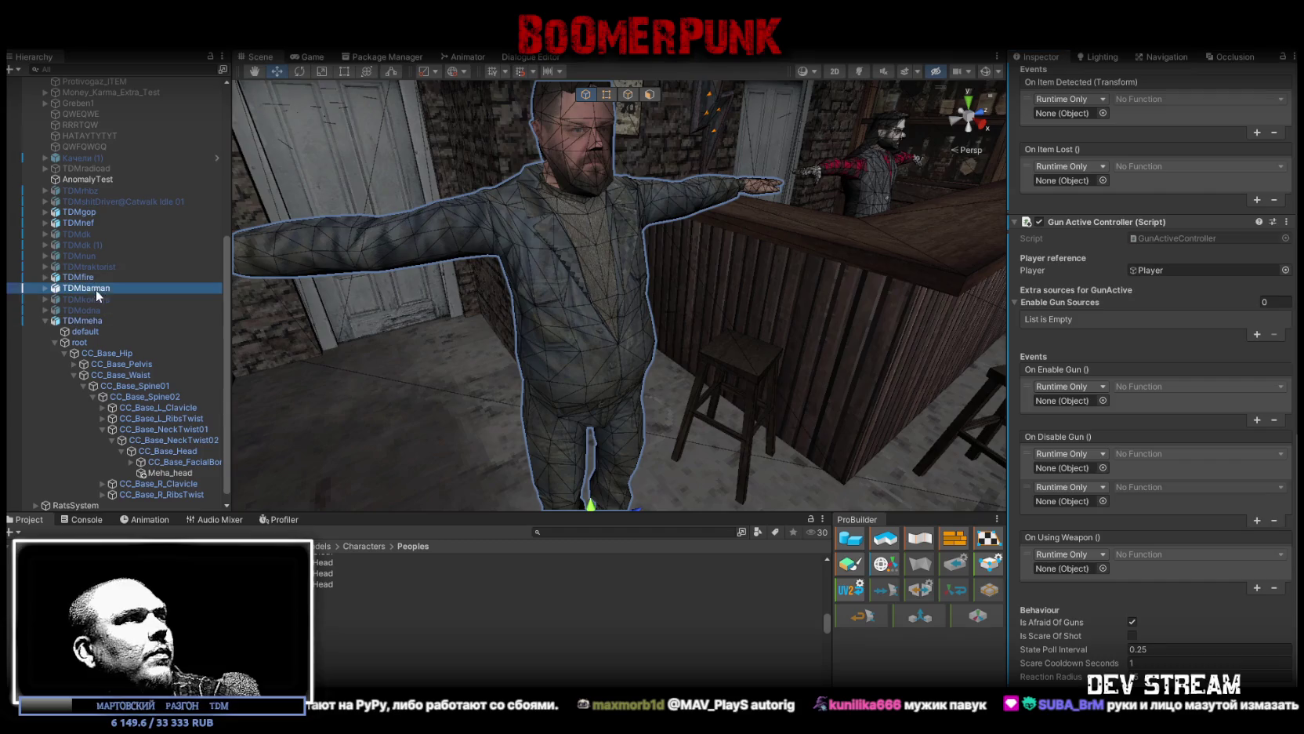
{"action": "scroll", "coordinate": [1176, 445], "scroll_direction": "down", "scroll_amount": 7}
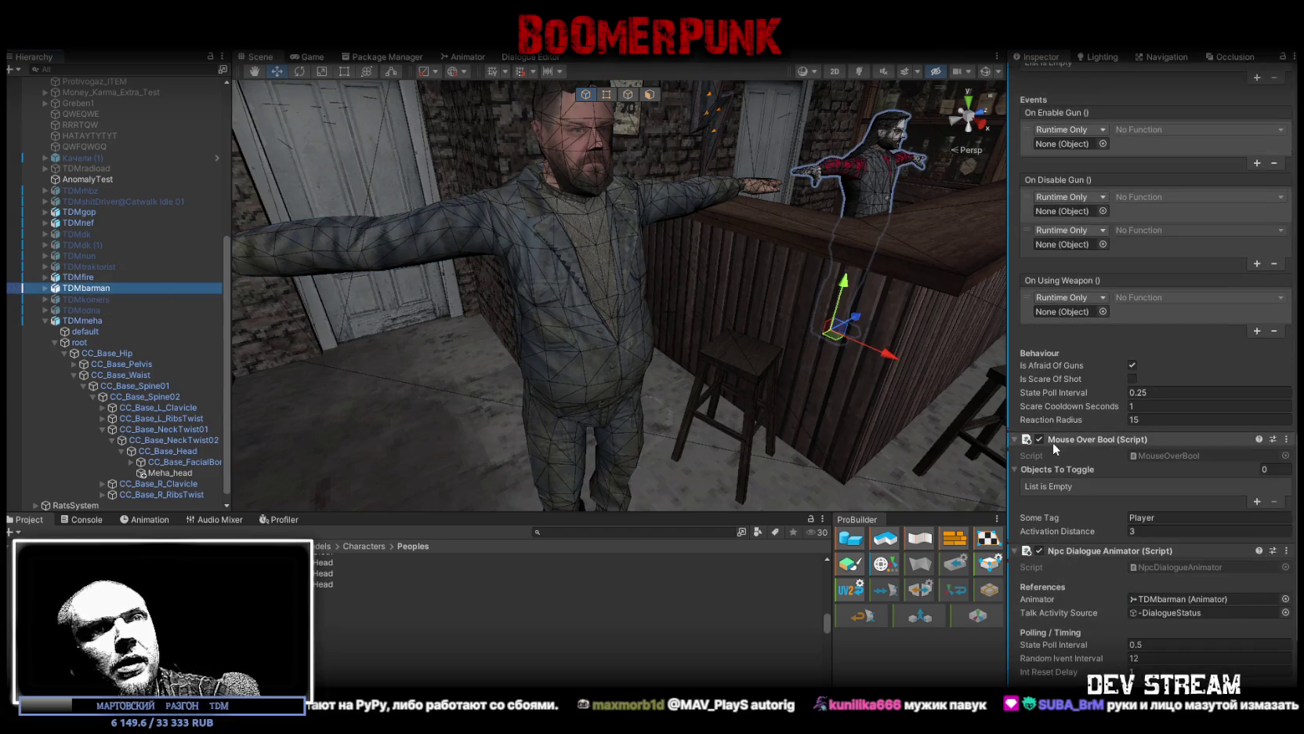
{"action": "scroll", "coordinate": [1097, 451], "scroll_direction": "down", "scroll_amount": 3}
{"action": "scroll", "coordinate": [1128, 454], "scroll_direction": "down", "scroll_amount": 1}
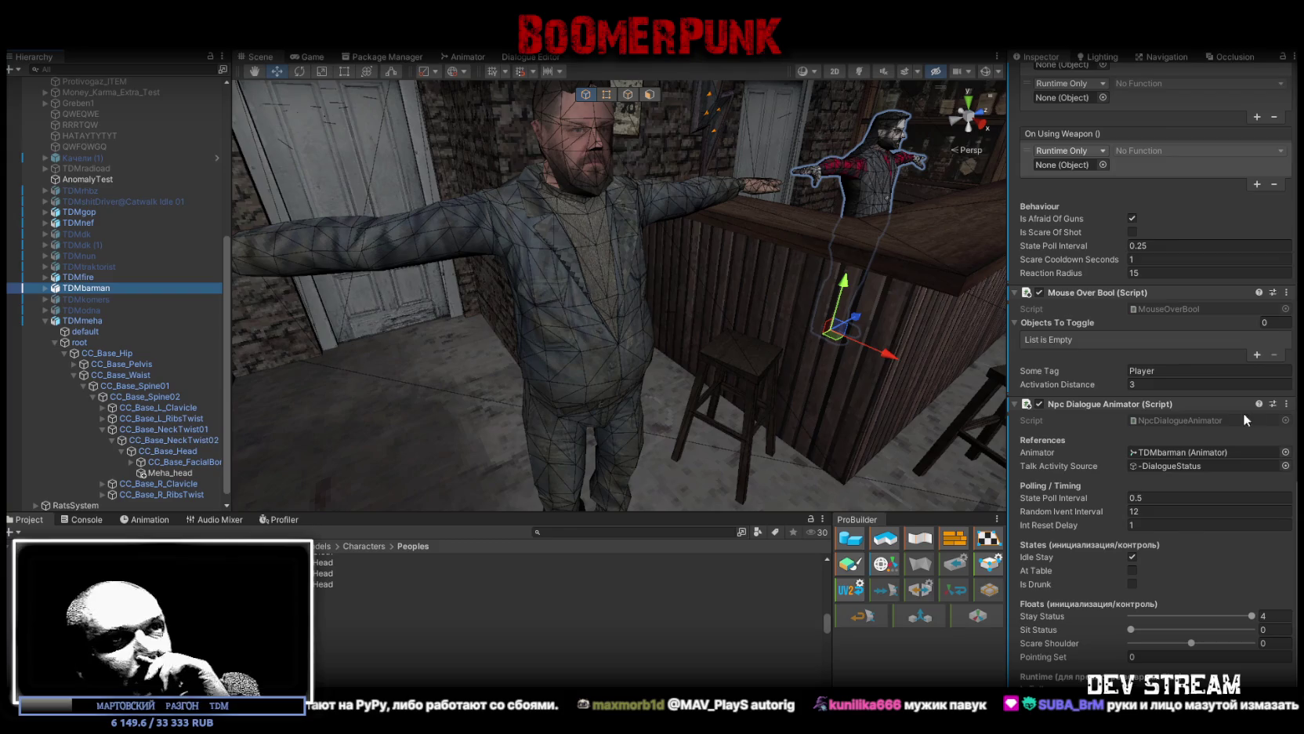
{"action": "left_click", "coordinate": [1286, 404]}
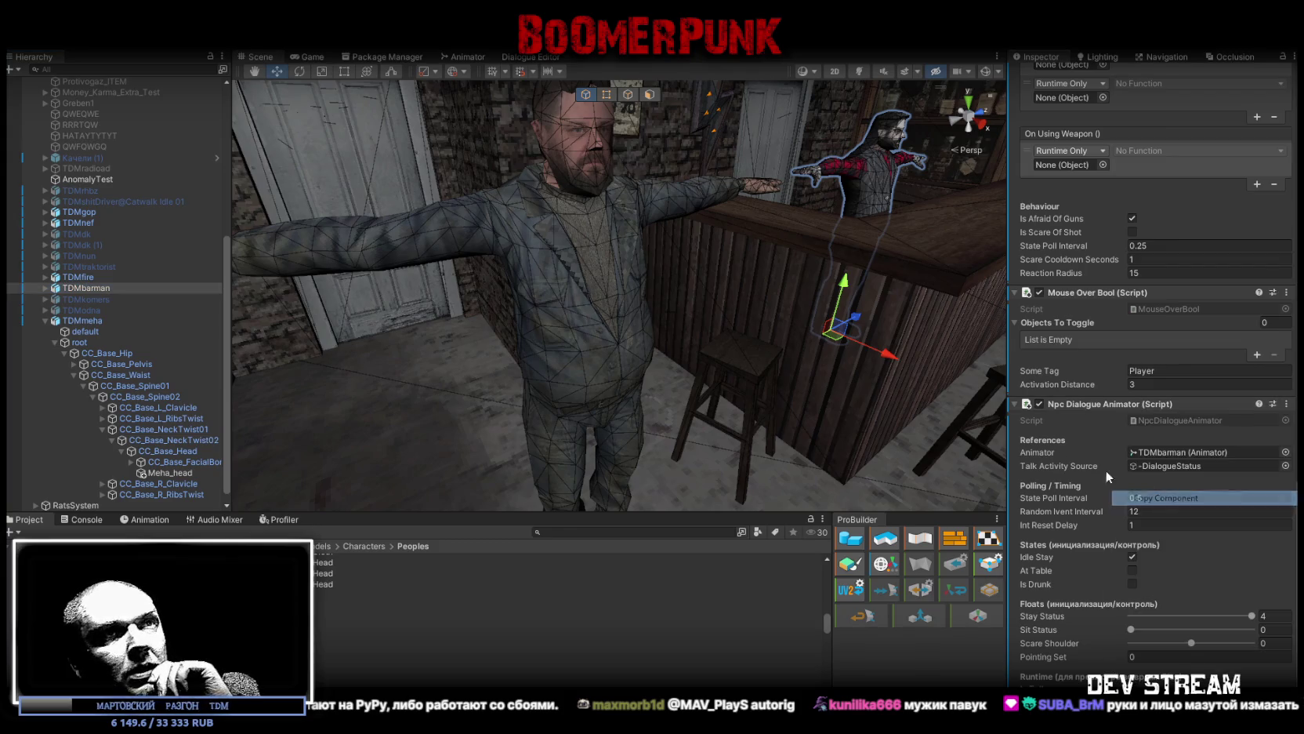
{"action": "left_click", "coordinate": [1152, 498]}
{"action": "right_click", "coordinate": [79, 322]}
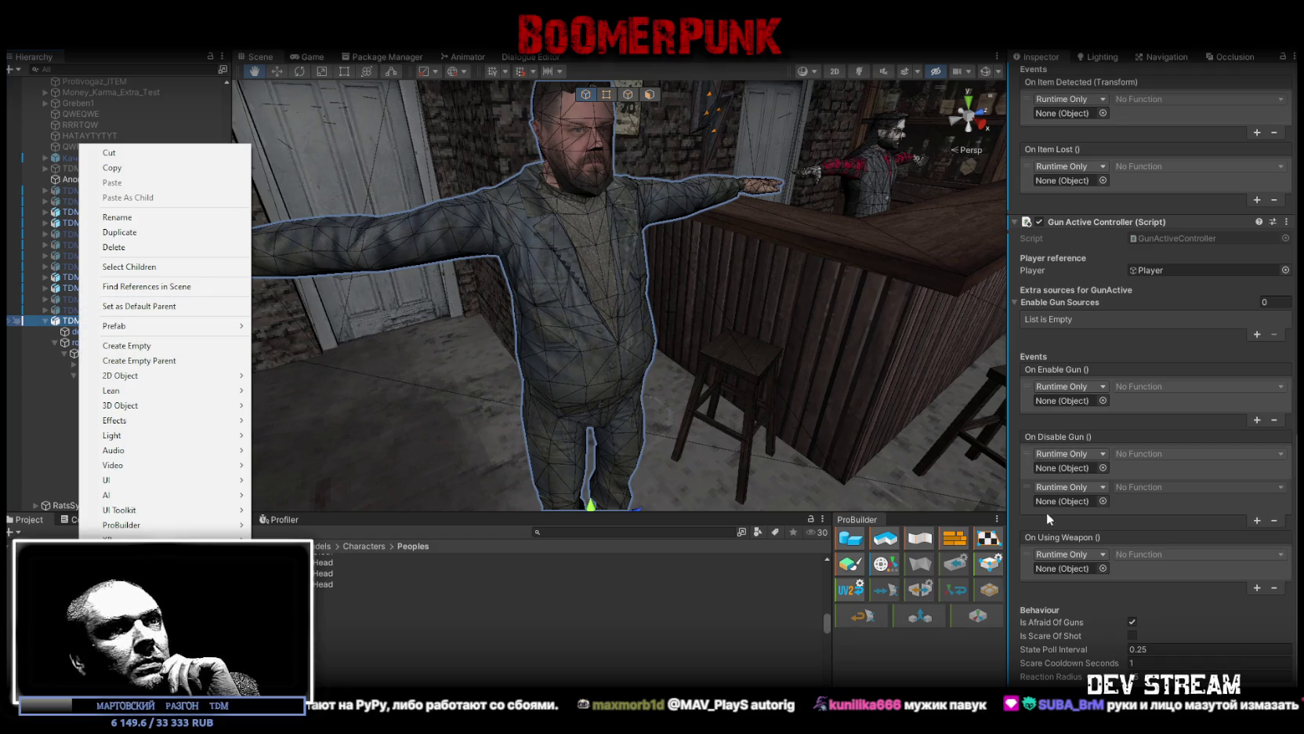
{"action": "left_click", "coordinate": [1076, 210]}
{"action": "right_click", "coordinate": [1078, 219]}
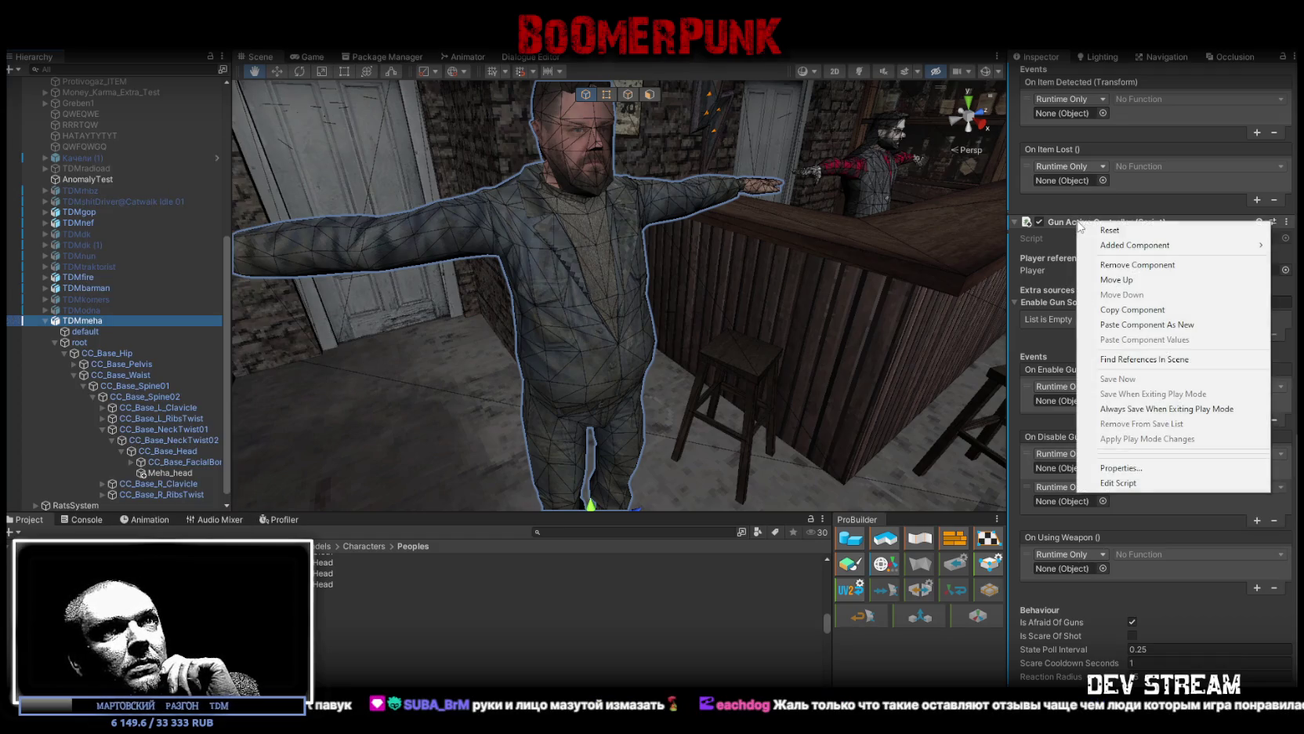
{"action": "left_click", "coordinate": [1116, 492]}
{"action": "scroll", "coordinate": [1121, 514], "scroll_direction": "down", "scroll_amount": 5}
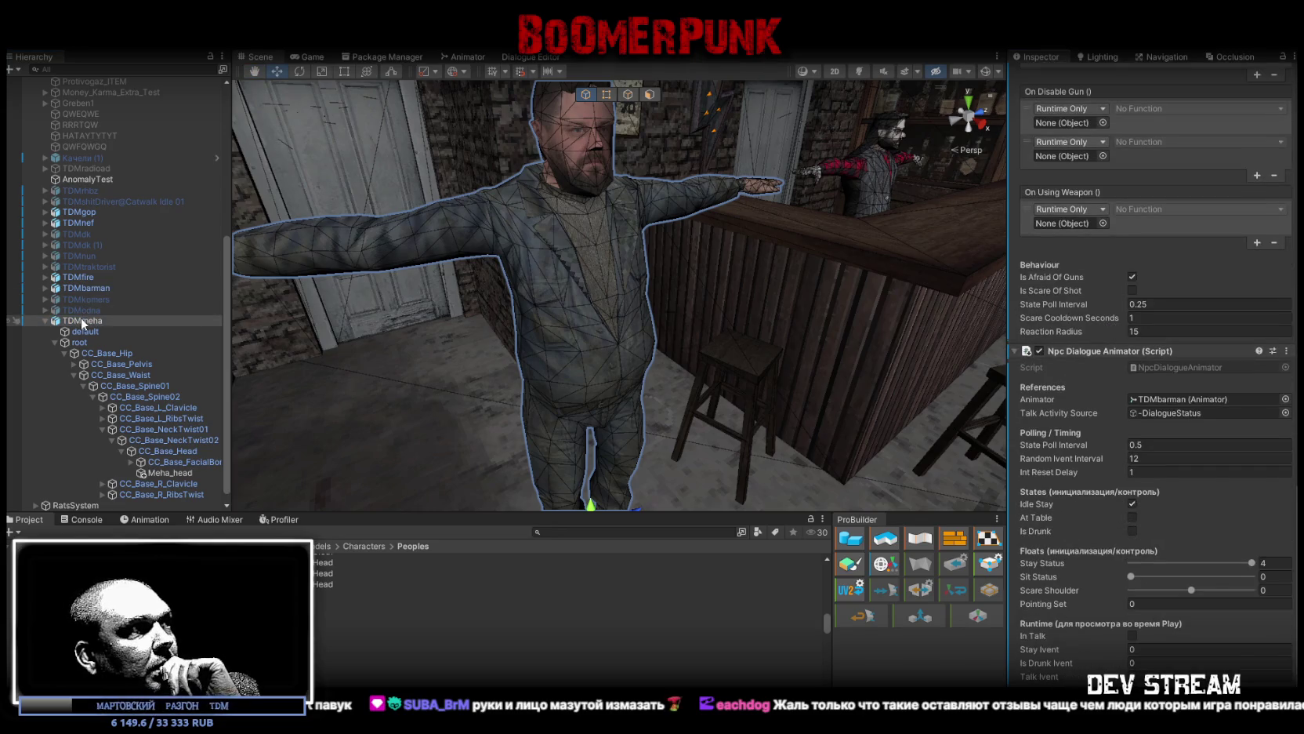
{"action": "left_click_drag", "start_coordinate": [992, 339], "coordinate": [1192, 399]}
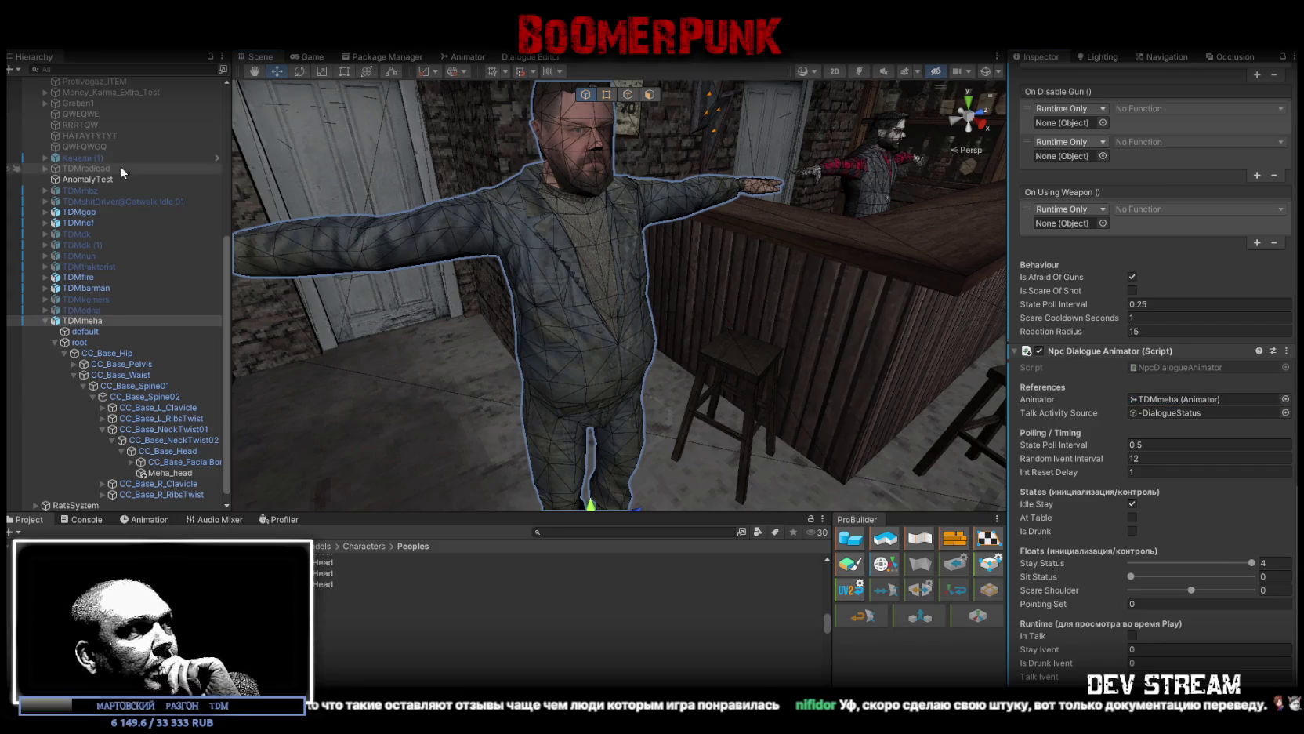
Step: Compare against TDMbarman's dialogue settings, then reselect TDMmeha and collapse its bone hierarchy
{"action": "left_click", "coordinate": [108, 288]}
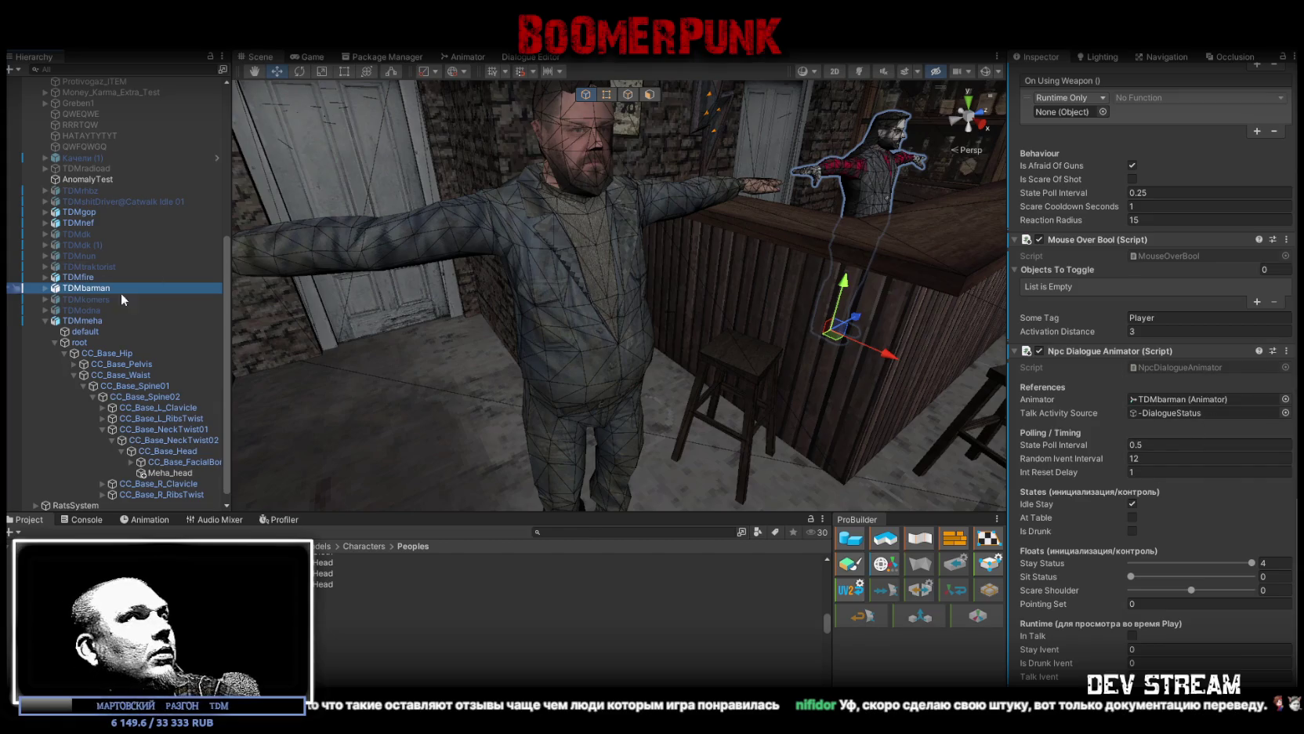
{"action": "left_click", "coordinate": [63, 322]}
{"action": "left_click", "coordinate": [45, 321]}
Step: Frame TDMmeha with F and zoom the Scene view close onto his face
{"action": "key", "text": "f"}
{"action": "mouse_move", "coordinate": [758, 237]}
{"action": "left_mouse_down"}
{"action": "mouse_move", "coordinate": [794, 247]}
{"action": "mouse_move", "coordinate": [642, 350]}
{"action": "mouse_move", "coordinate": [612, 353]}
{"action": "mouse_move", "coordinate": [650, 420]}
{"action": "mouse_move", "coordinate": [667, 376]}
{"action": "mouse_move", "coordinate": [760, 270]}
{"action": "left_mouse_up"}
{"action": "key", "text": "e"}
{"action": "scroll", "coordinate": [755, 254], "scroll_direction": "up", "scroll_amount": 10}
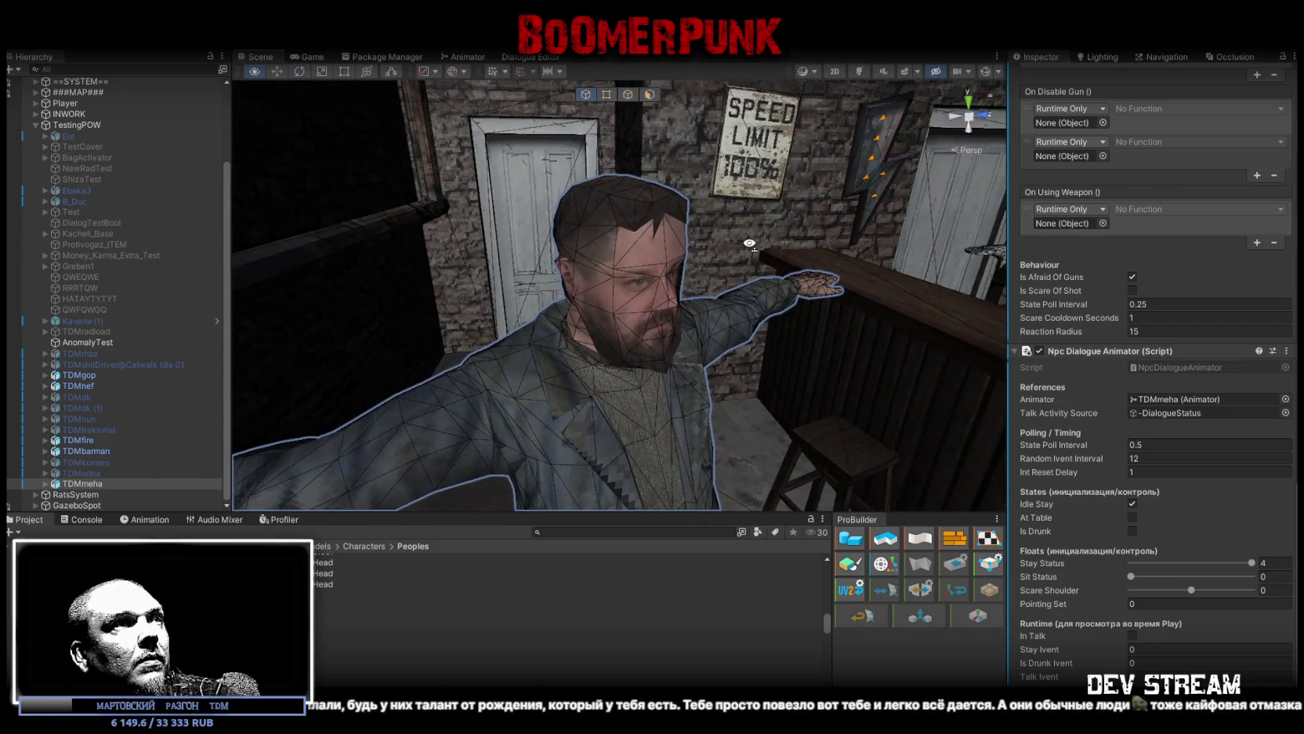
{"action": "left_click_drag", "start_coordinate": [755, 255], "coordinate": [628, 201]}
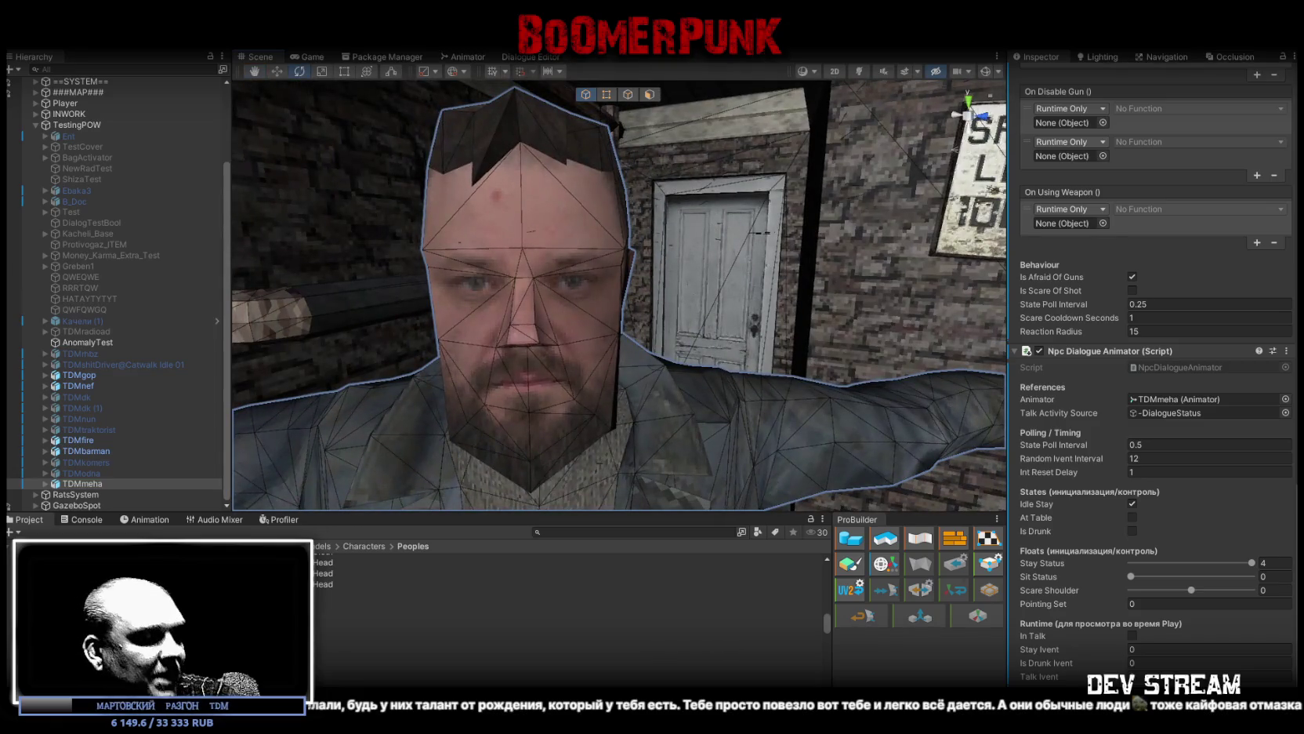
{"action": "key", "text": "alt+Tab"}
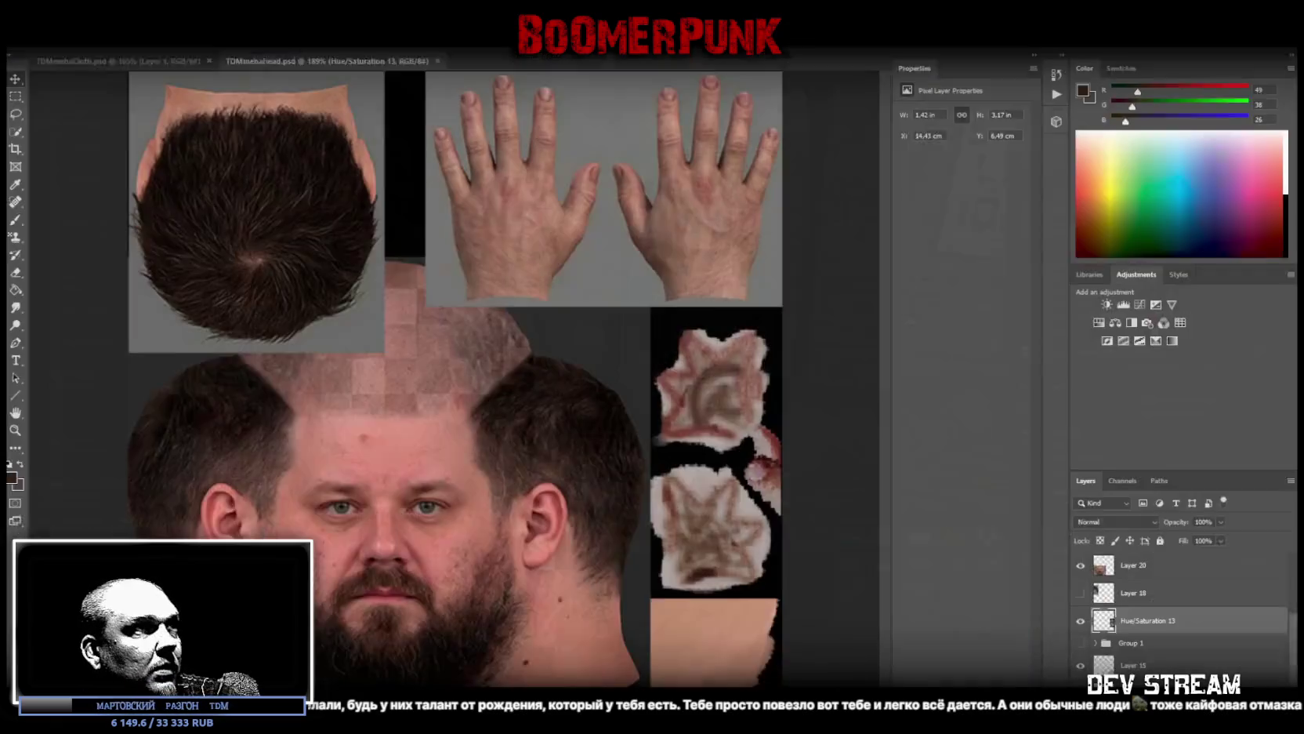
Step: Review the TDMmehaHead.psd face and hand texture in Photoshop, then return to Unity
{"action": "key", "text": "alt+Tab"}
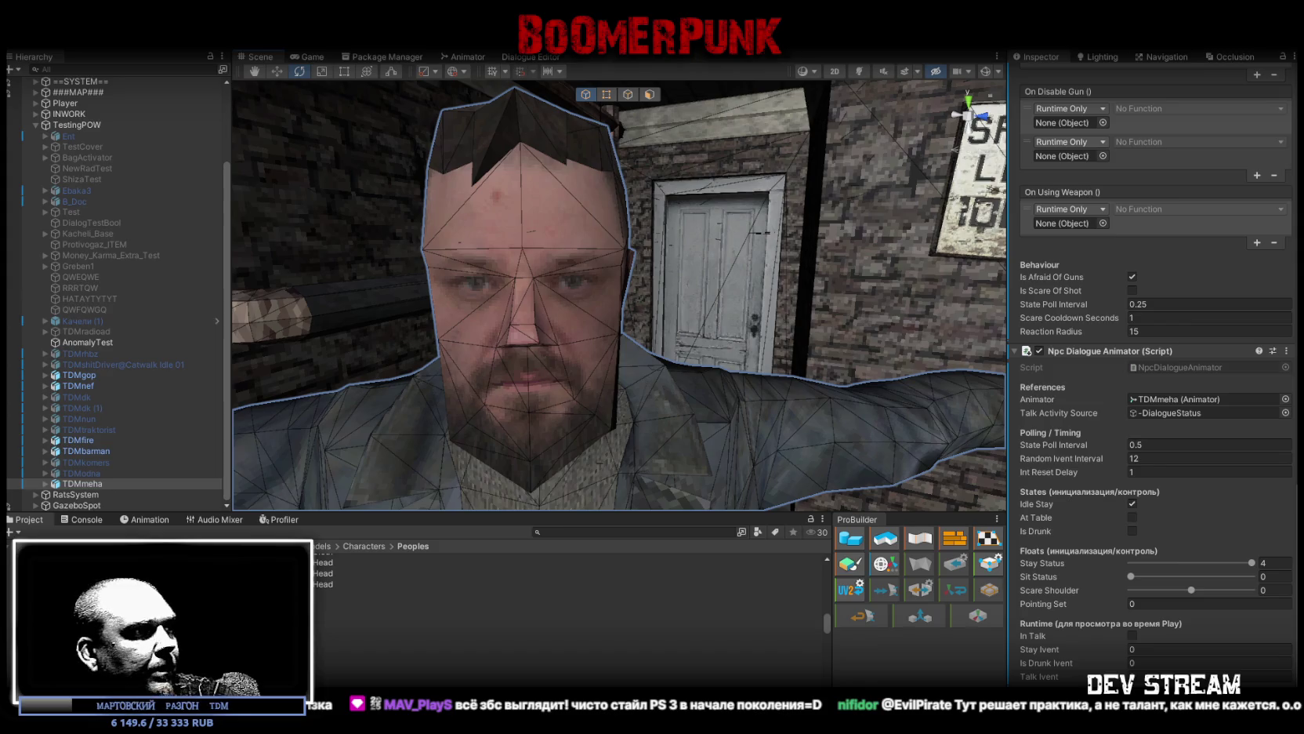
Step: Orbit to face TDMmeha, enter Play mode with Ctrl+P and maximize the Game view
{"action": "mouse_move", "coordinate": [621, 335]}
{"action": "left_mouse_down"}
{"action": "mouse_move", "coordinate": [691, 377]}
{"action": "mouse_move", "coordinate": [759, 376]}
{"action": "left_mouse_up"}
{"action": "left_click_drag", "start_coordinate": [794, 380], "coordinate": [616, 220]}
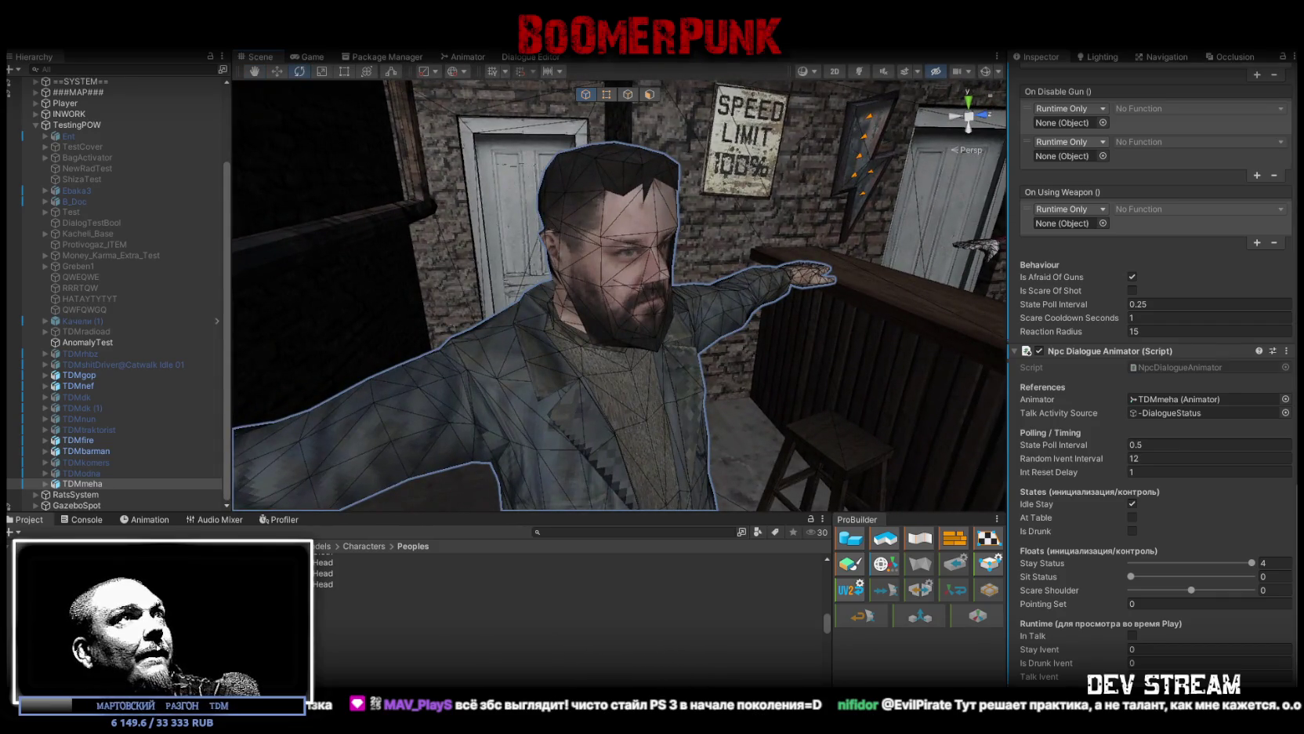
{"action": "key", "text": "ctrl+p"}
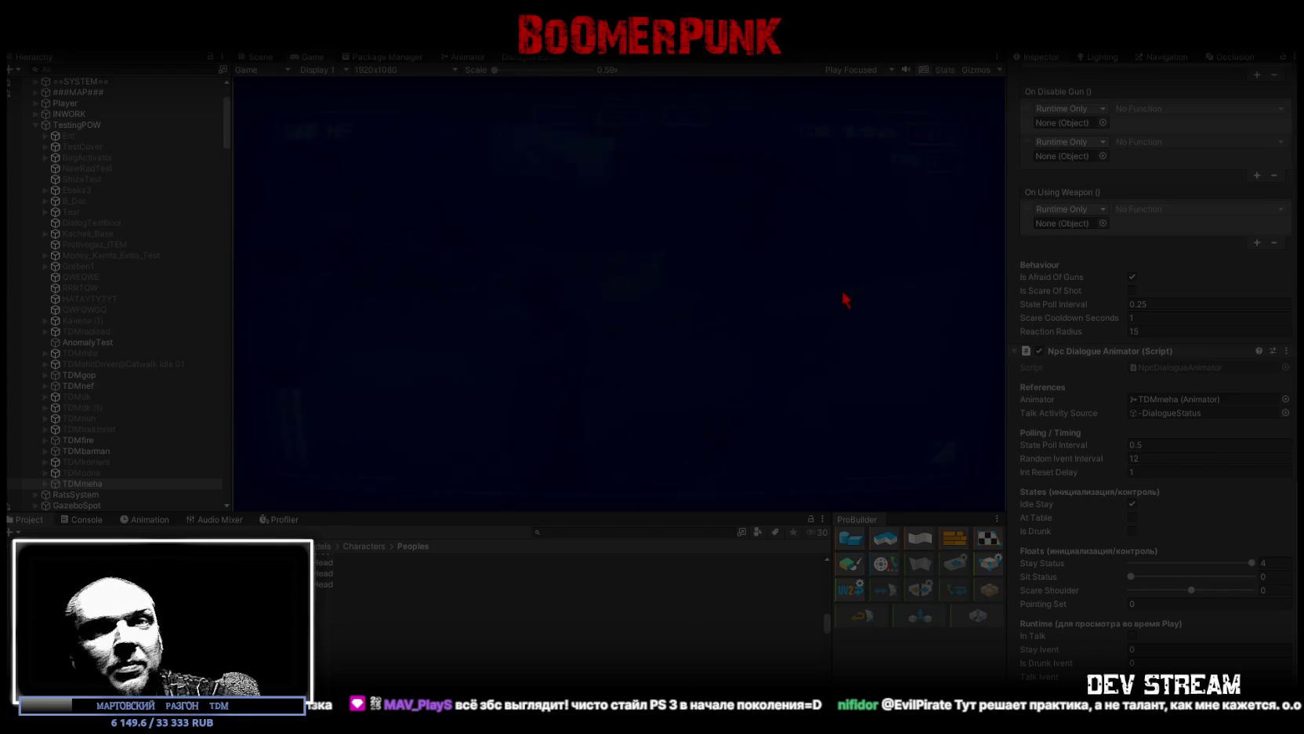
{"action": "double_click", "coordinate": [304, 58]}
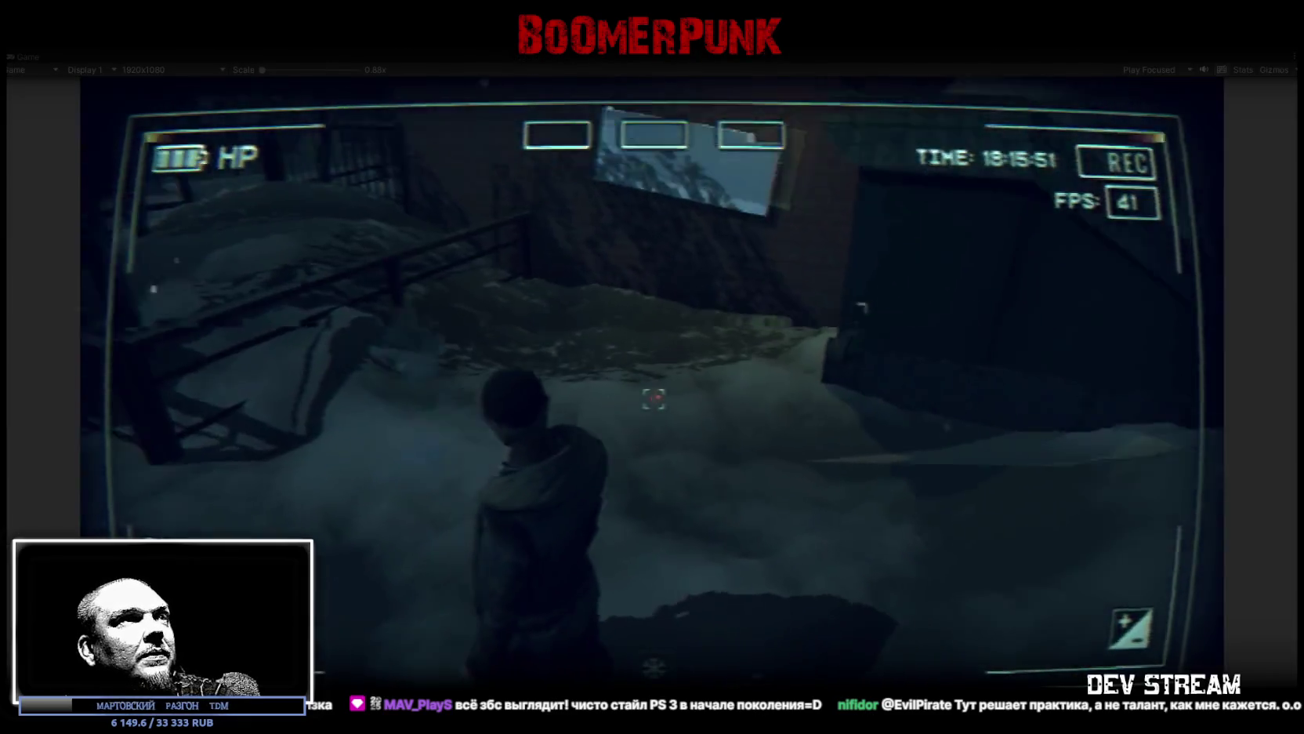
Step: From the BAG, put the device, tablet and helmet into quick slots and equip the fur hat
{"action": "key", "text": "Escape"}
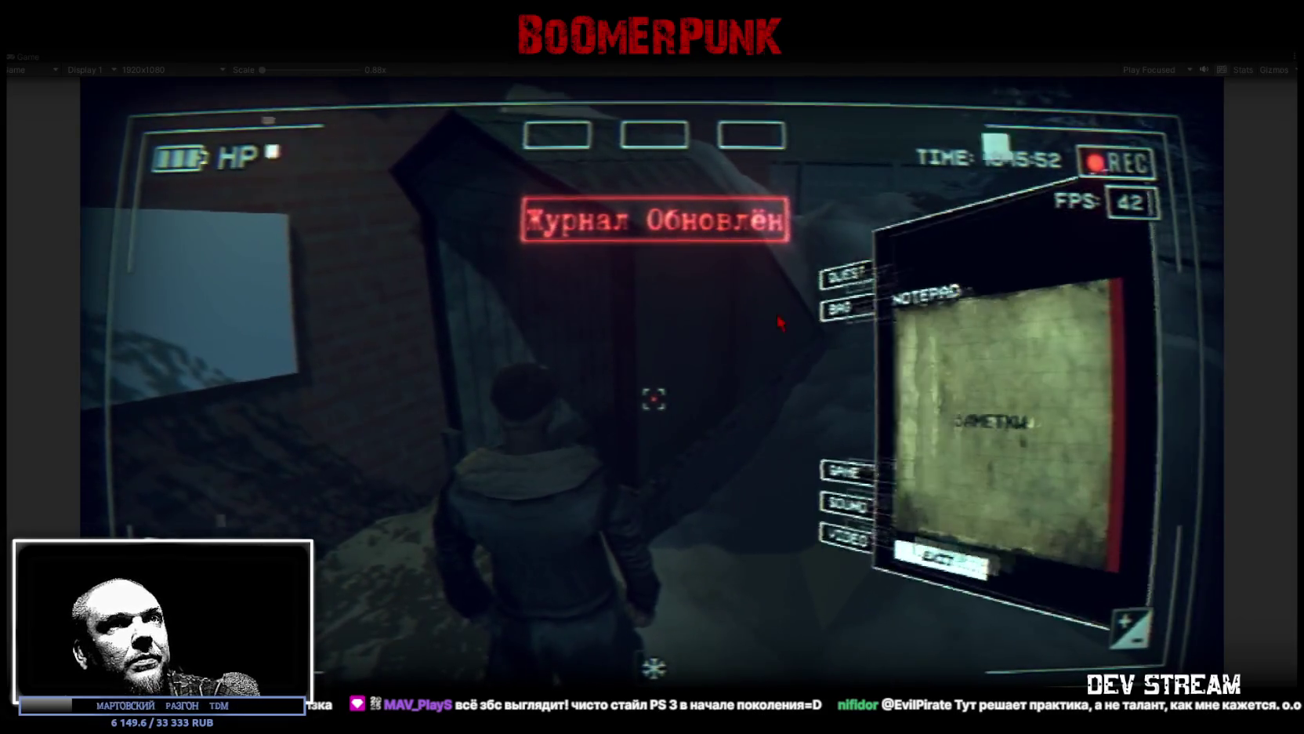
{"action": "left_click", "coordinate": [751, 242]}
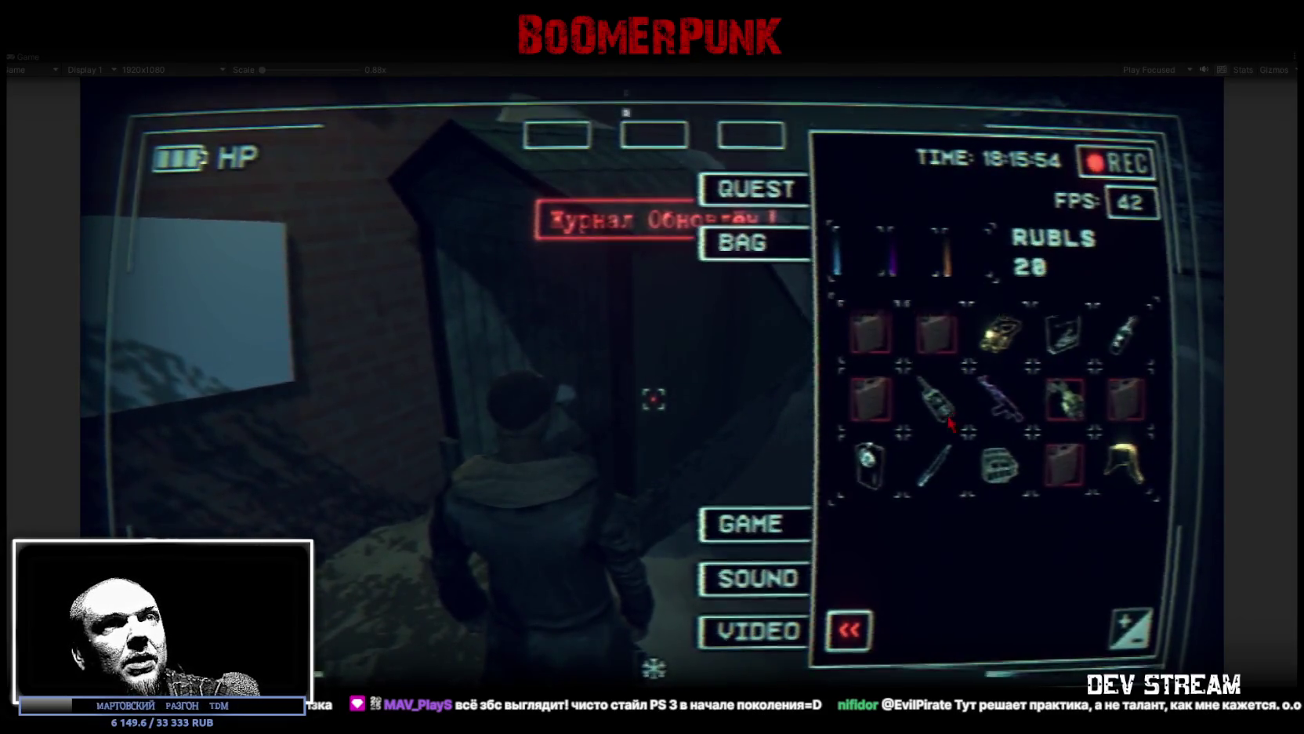
{"action": "left_click", "coordinate": [868, 463]}
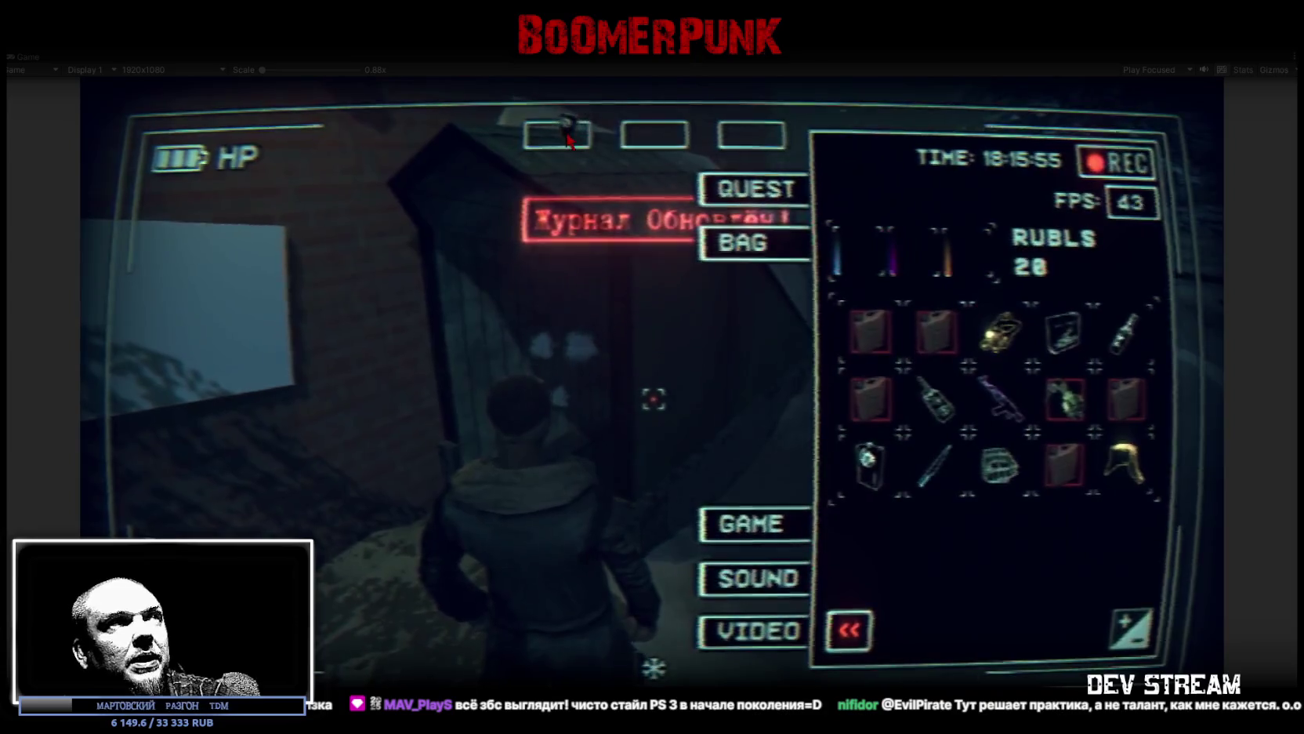
{"action": "left_click", "coordinate": [1109, 459]}
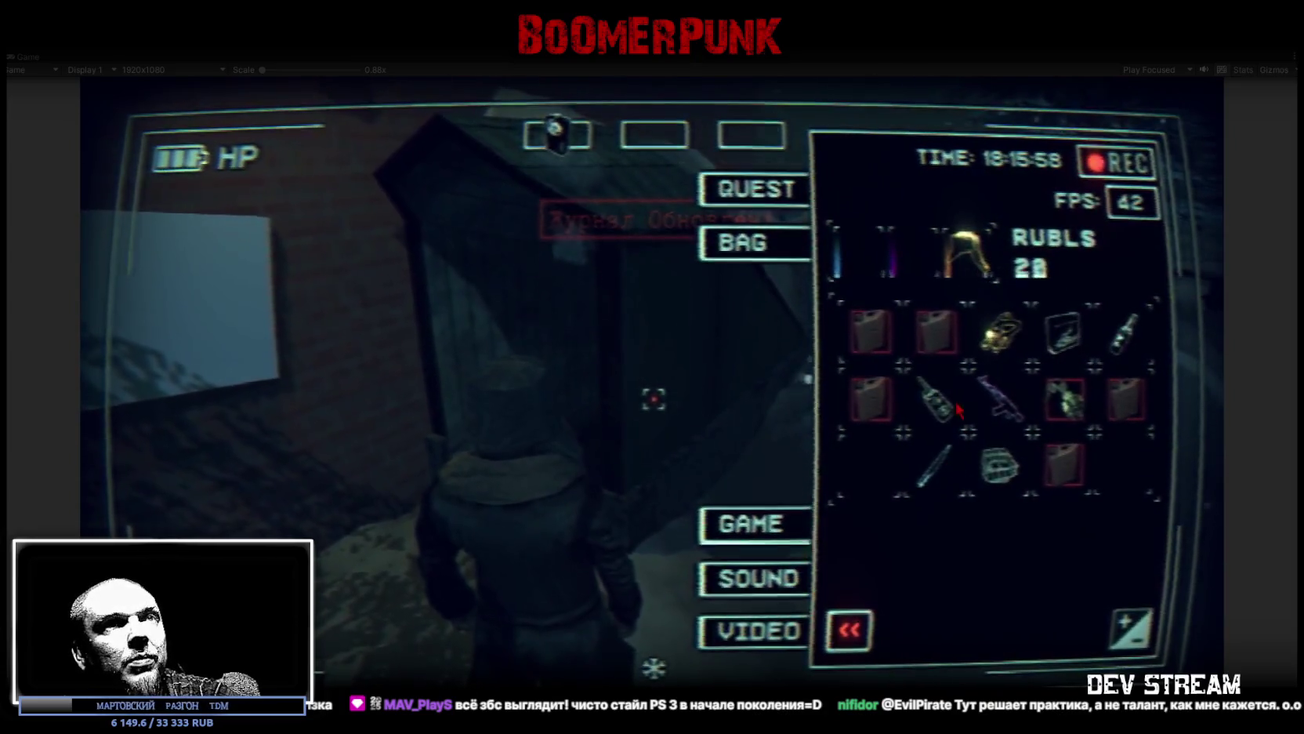
{"action": "left_click", "coordinate": [1063, 330]}
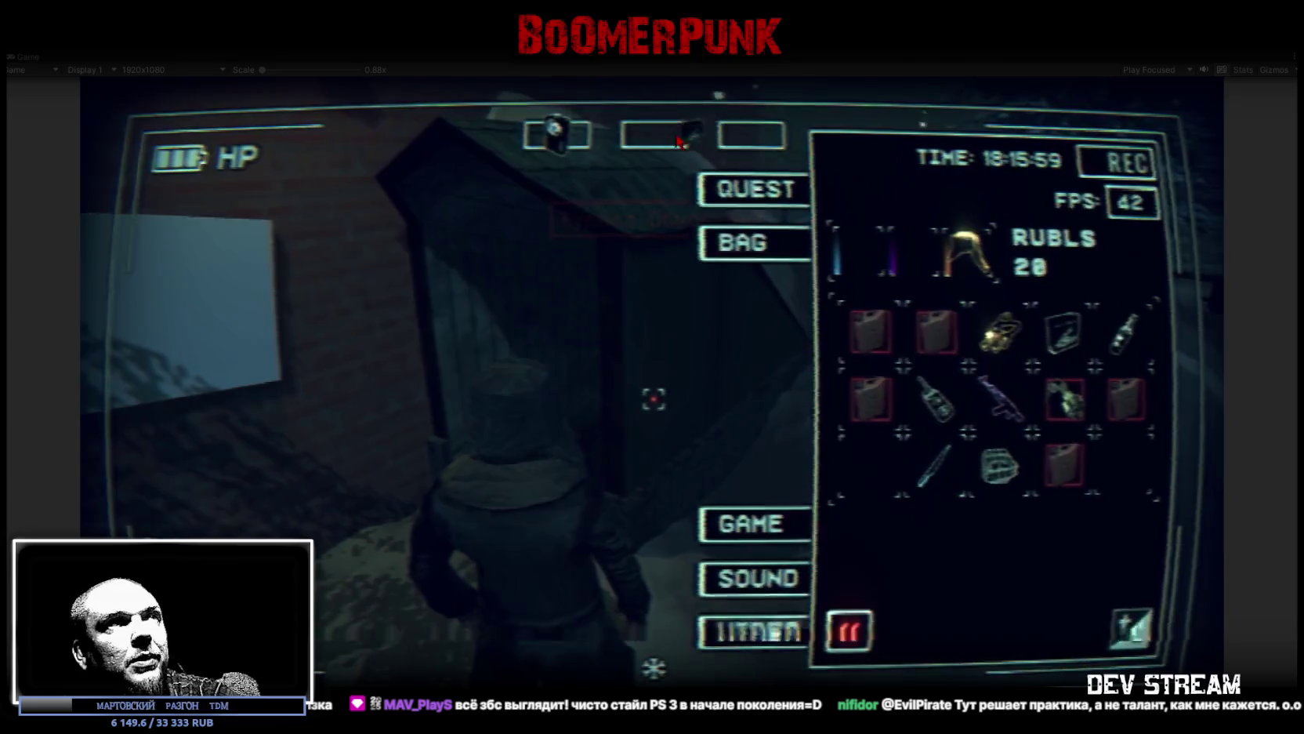
{"action": "left_click", "coordinate": [1012, 475]}
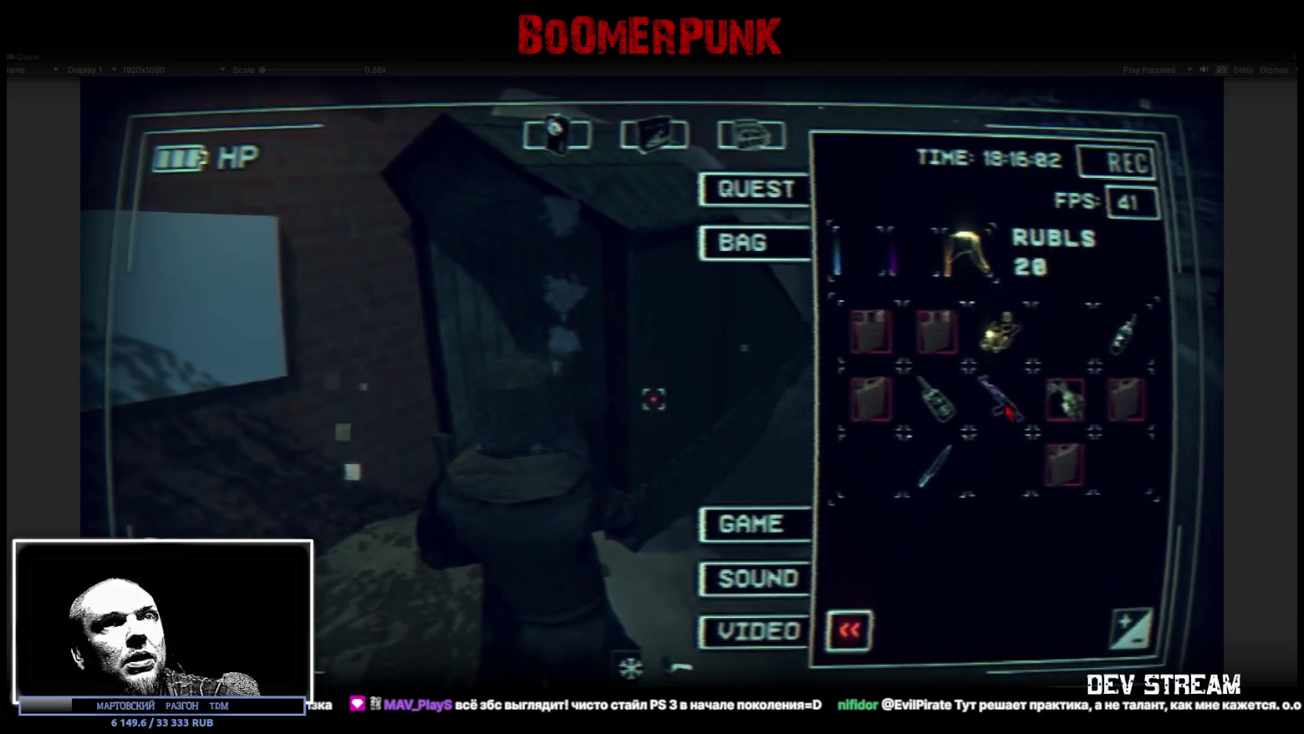
{"action": "key", "text": "Tab"}
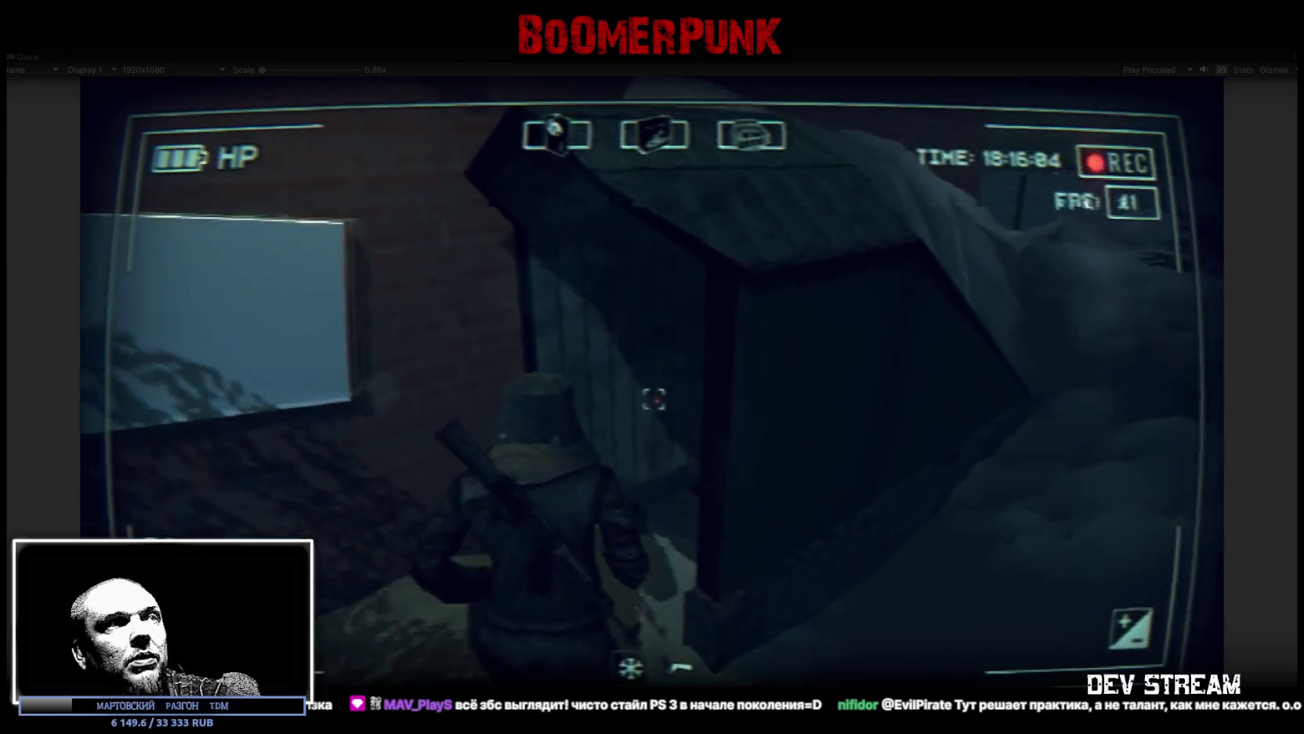
Step: Walk through the shed doorway into the lit bar room and up to the bearded NPC
{"action": "key", "text": "w"}
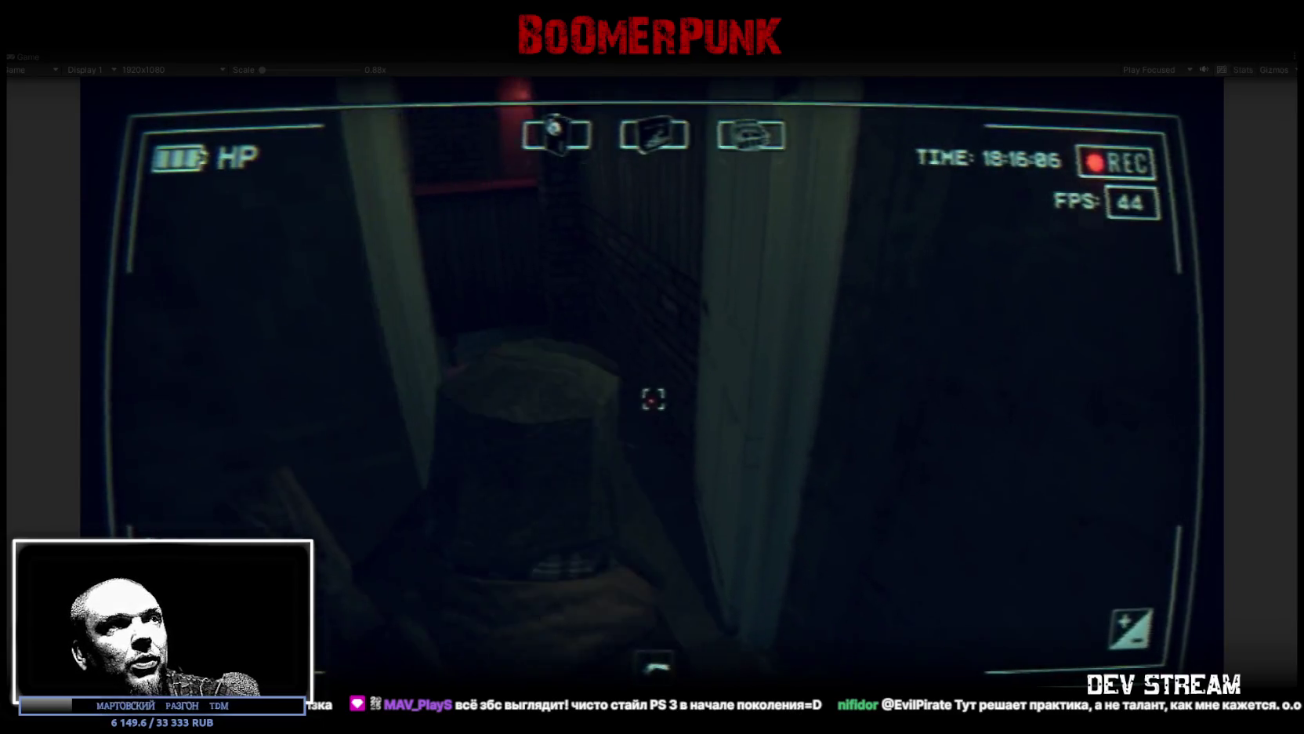
{"action": "key", "text": "w"}
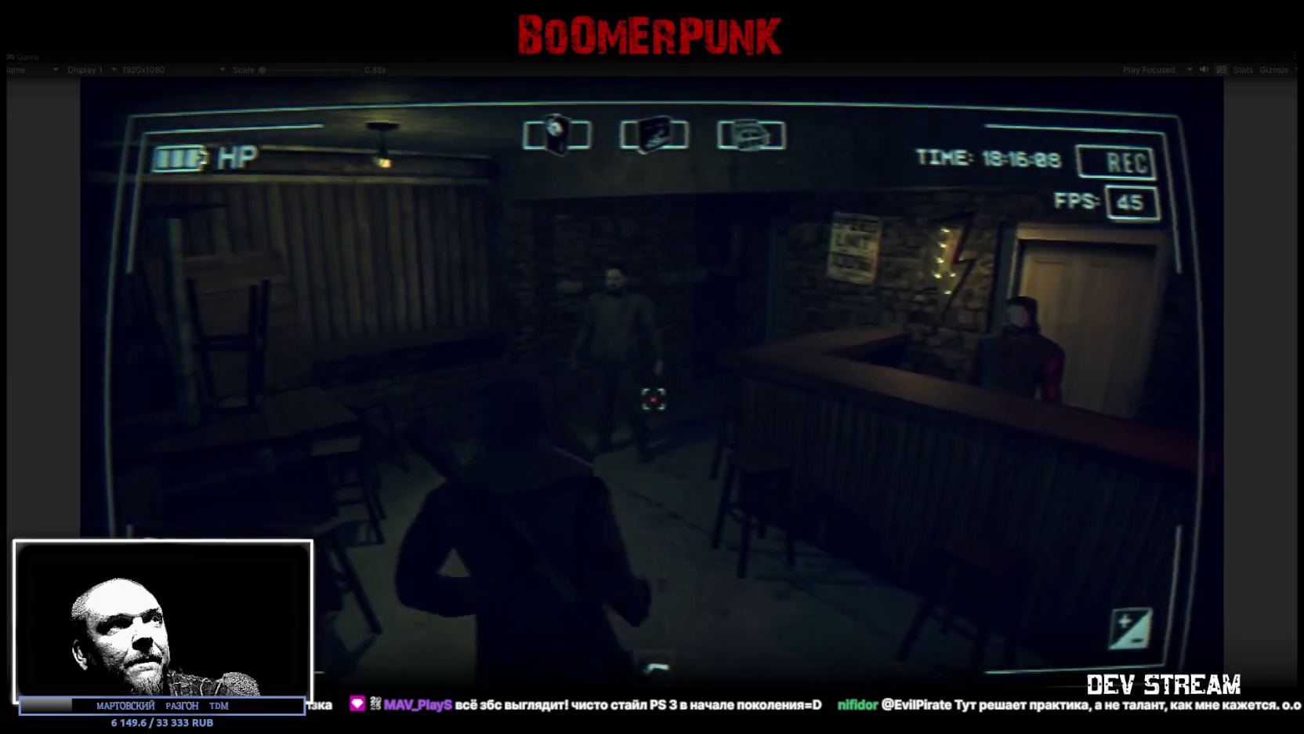
{"action": "key", "text": "w"}
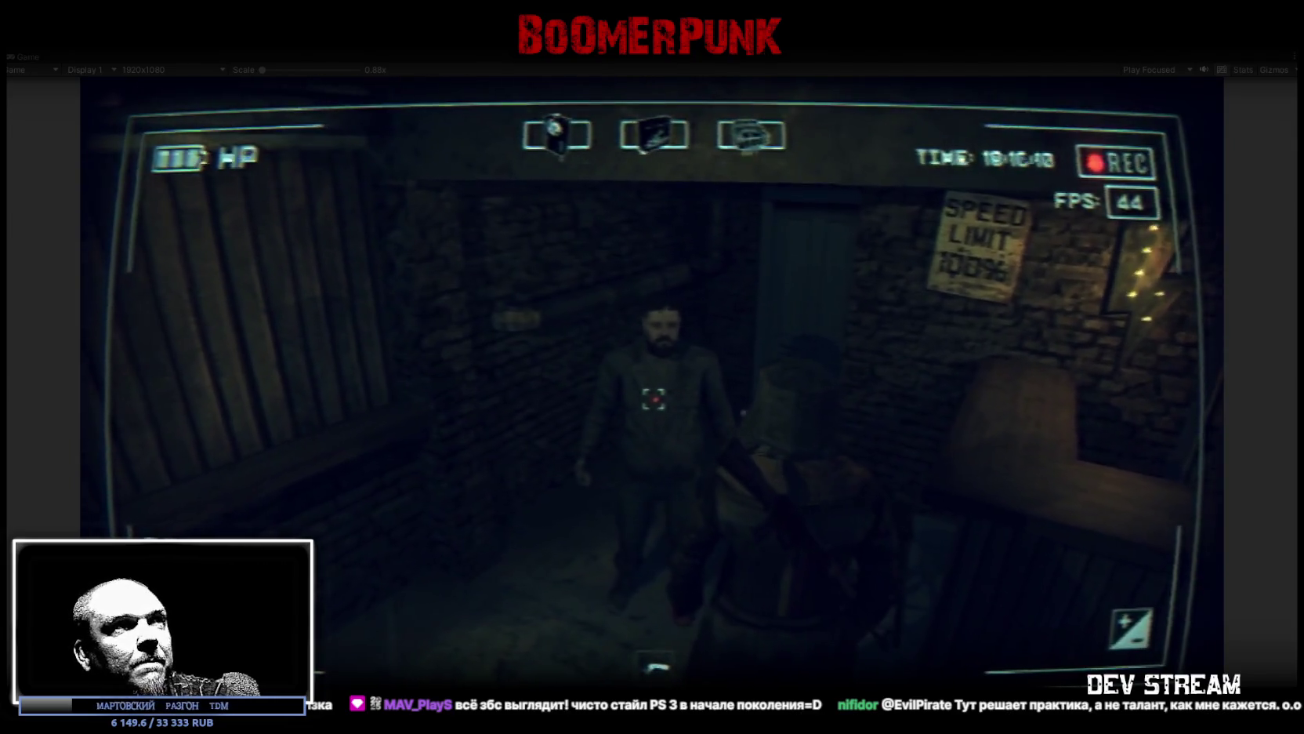
{"action": "key", "text": "w"}
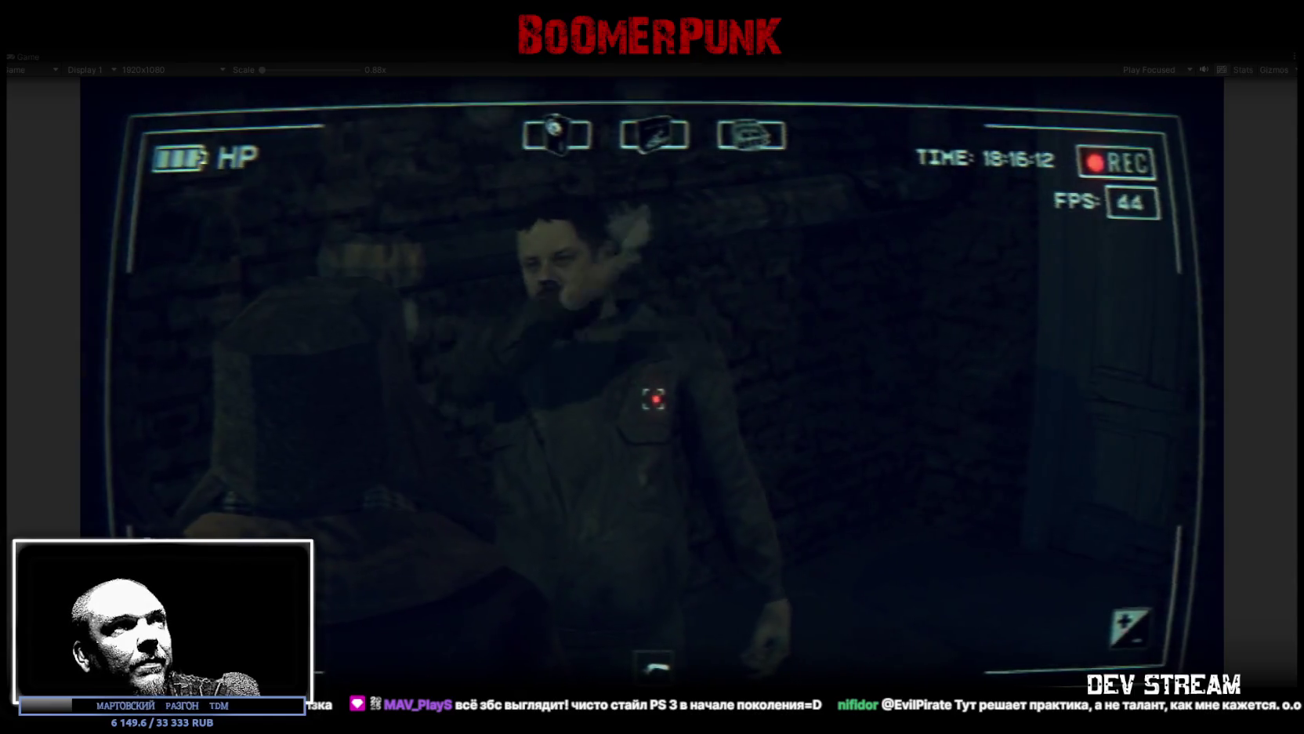
{"action": "key", "text": "d"}
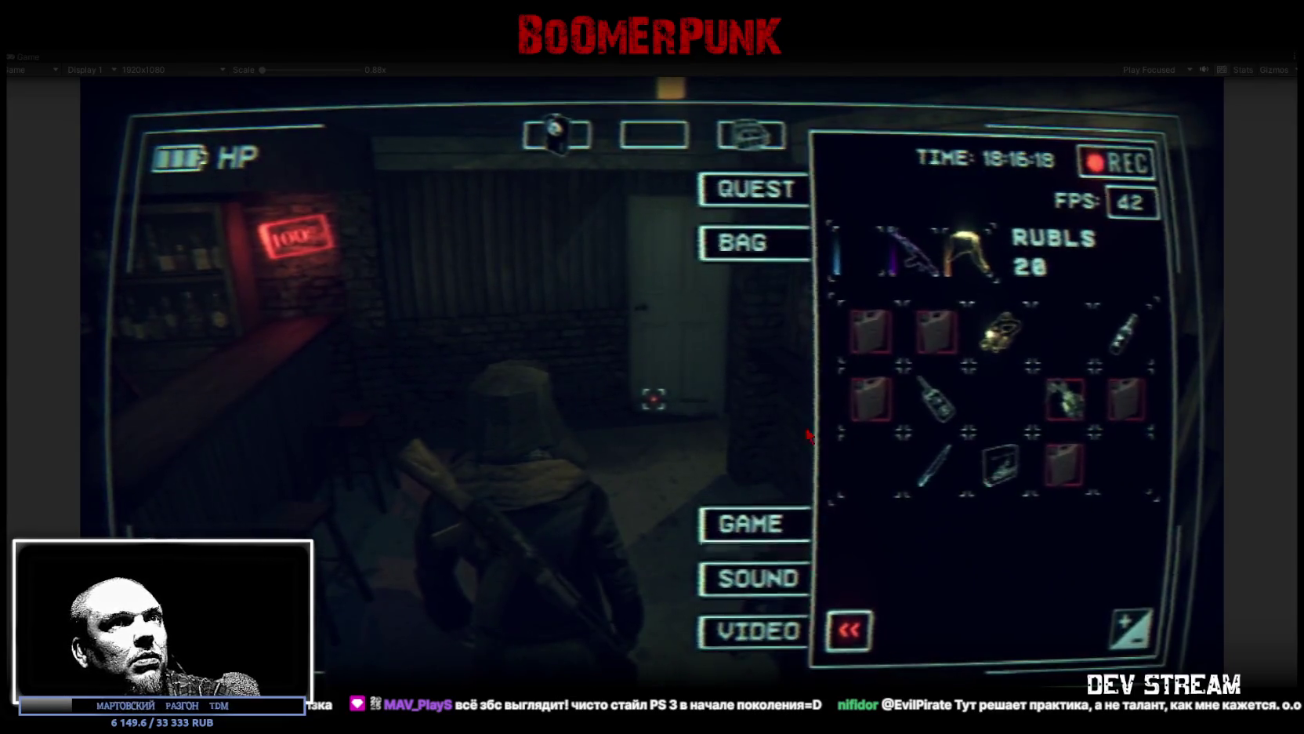
{"action": "key", "text": "Tab"}
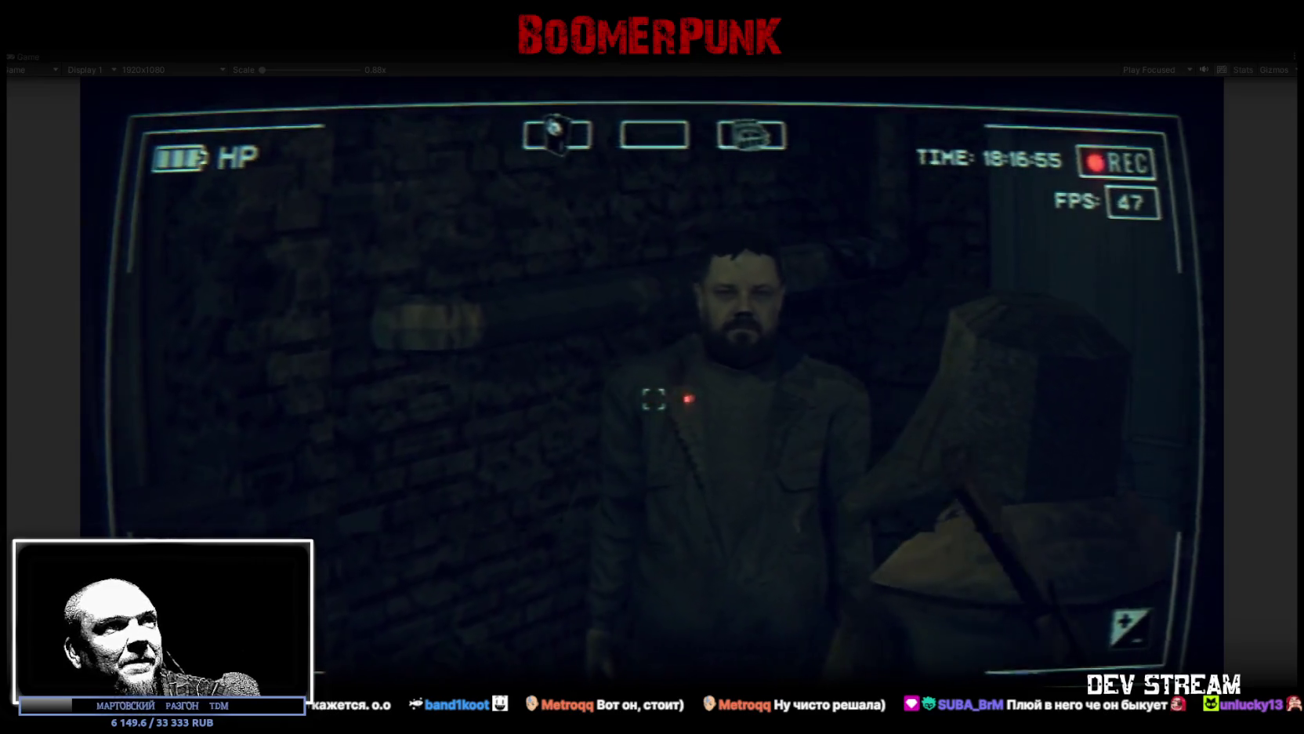
Step: Walk past the NPC into the bar room, approach him, then back off for a wider view
{"action": "key", "text": "s"}
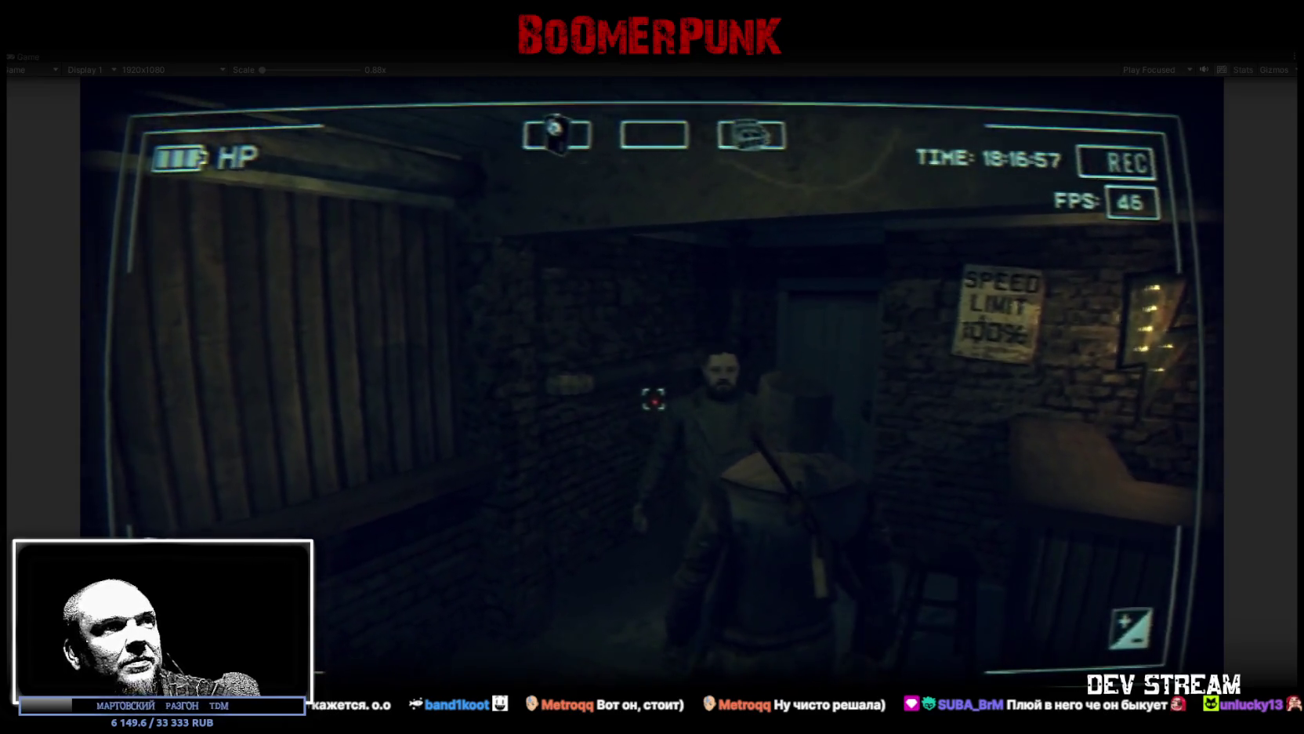
{"action": "key", "text": "w"}
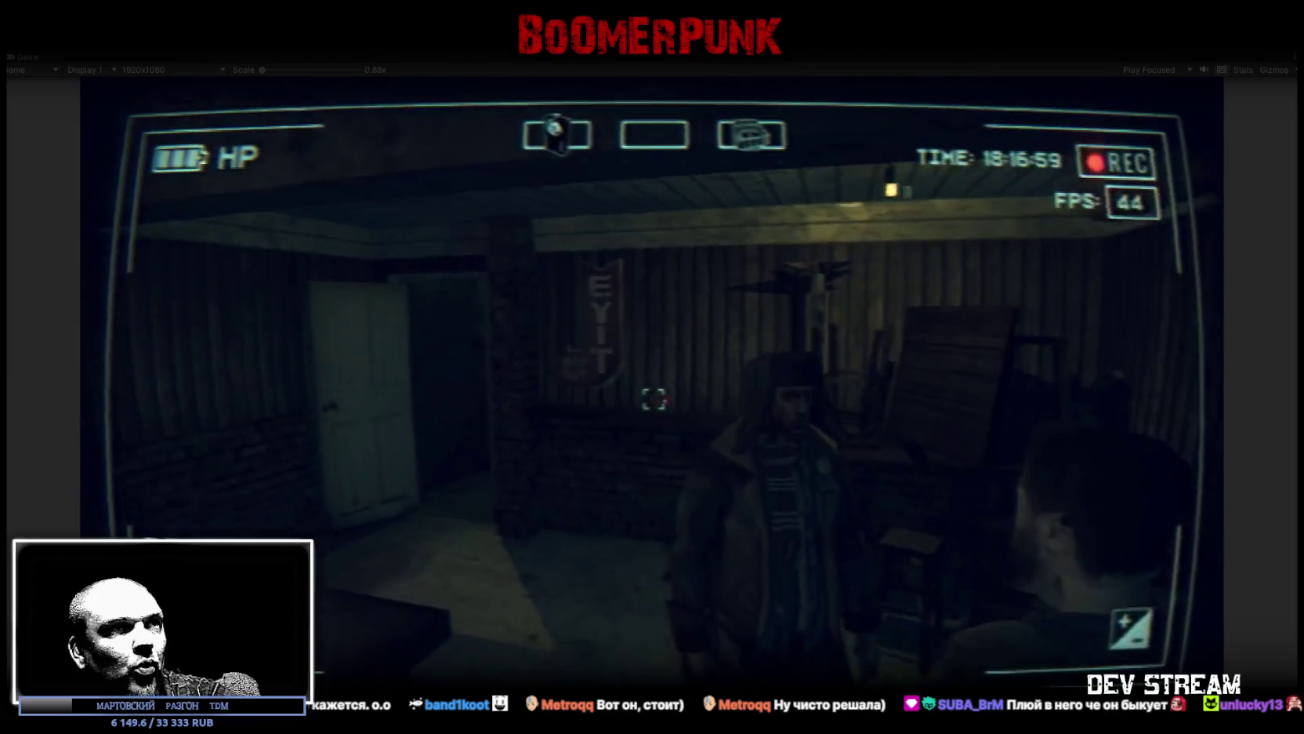
{"action": "key", "text": "w"}
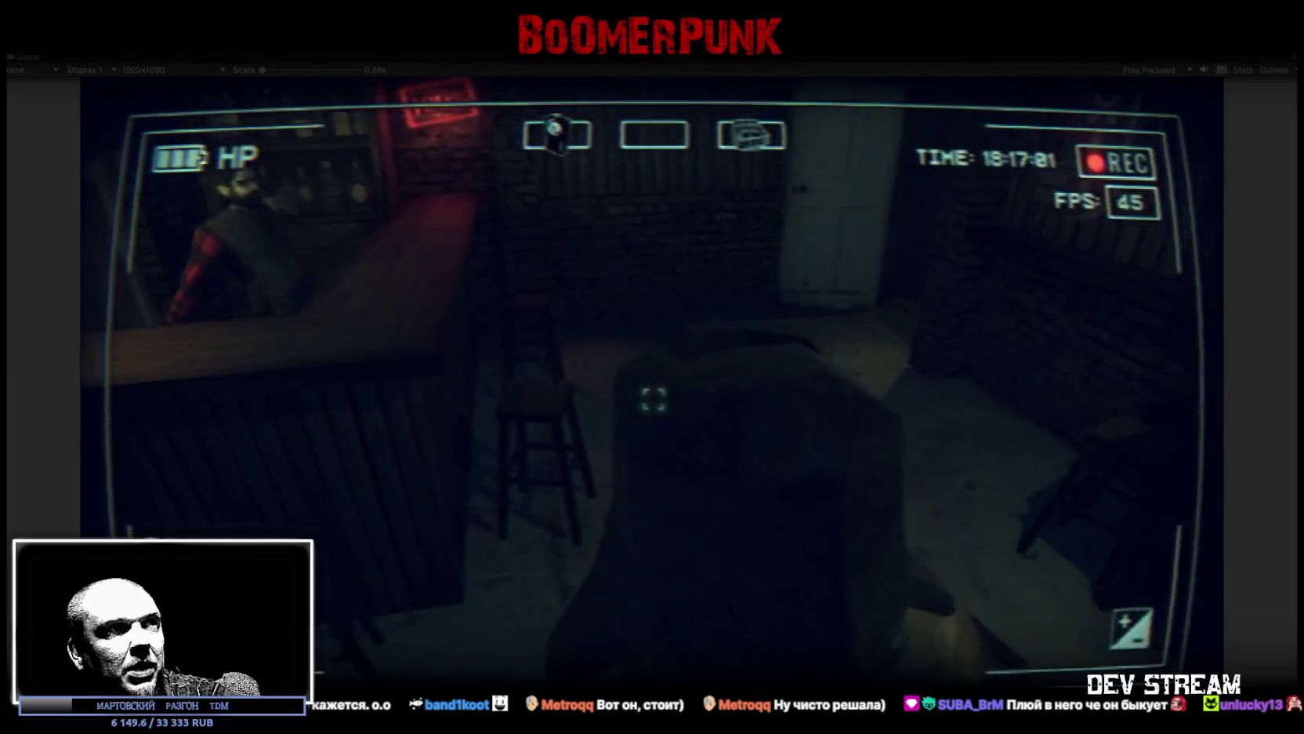
{"action": "key", "text": "a"}
{"action": "key", "text": "a"}
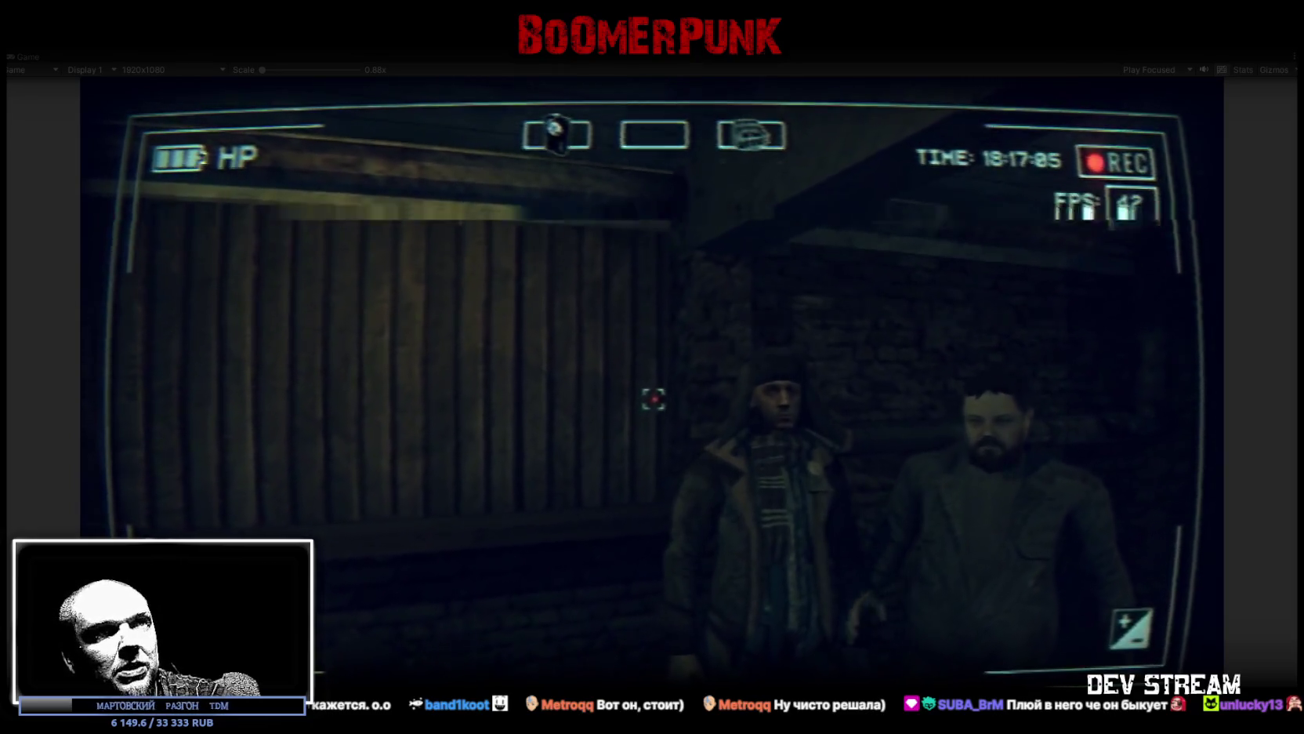
{"action": "key", "text": "d"}
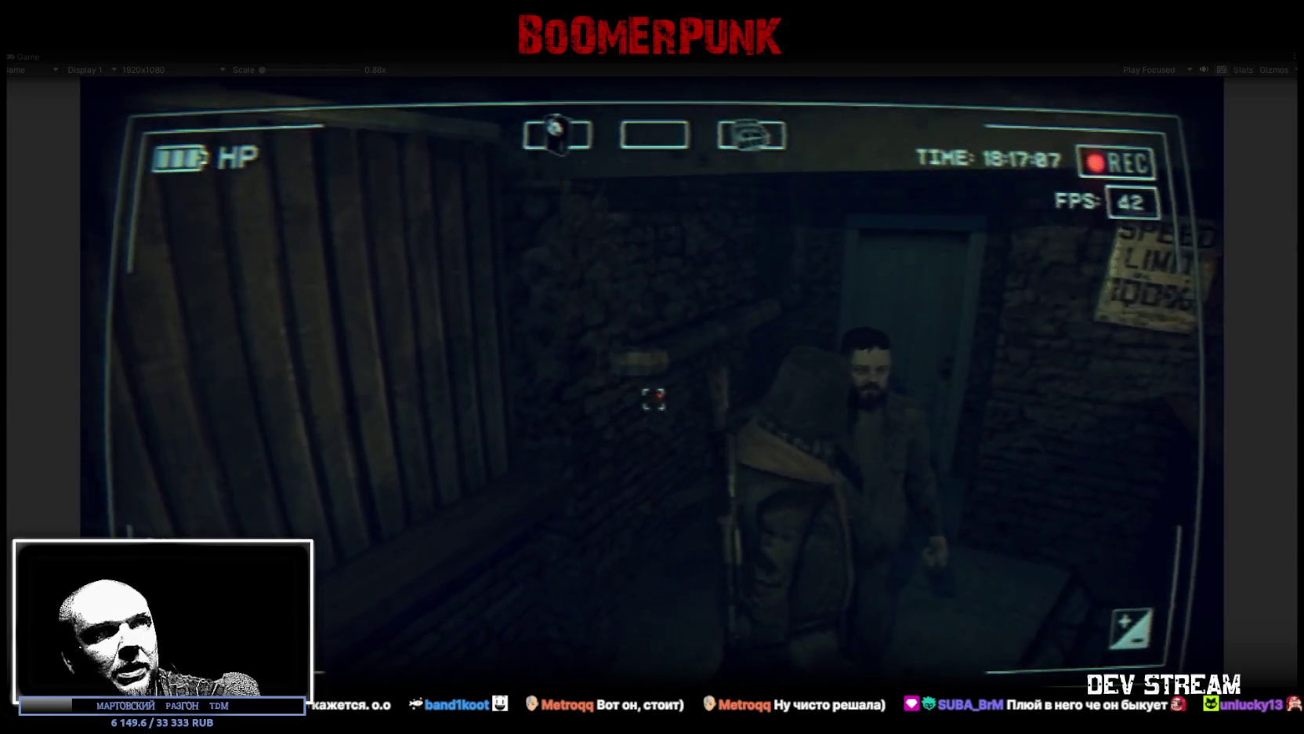
{"action": "key", "text": "w"}
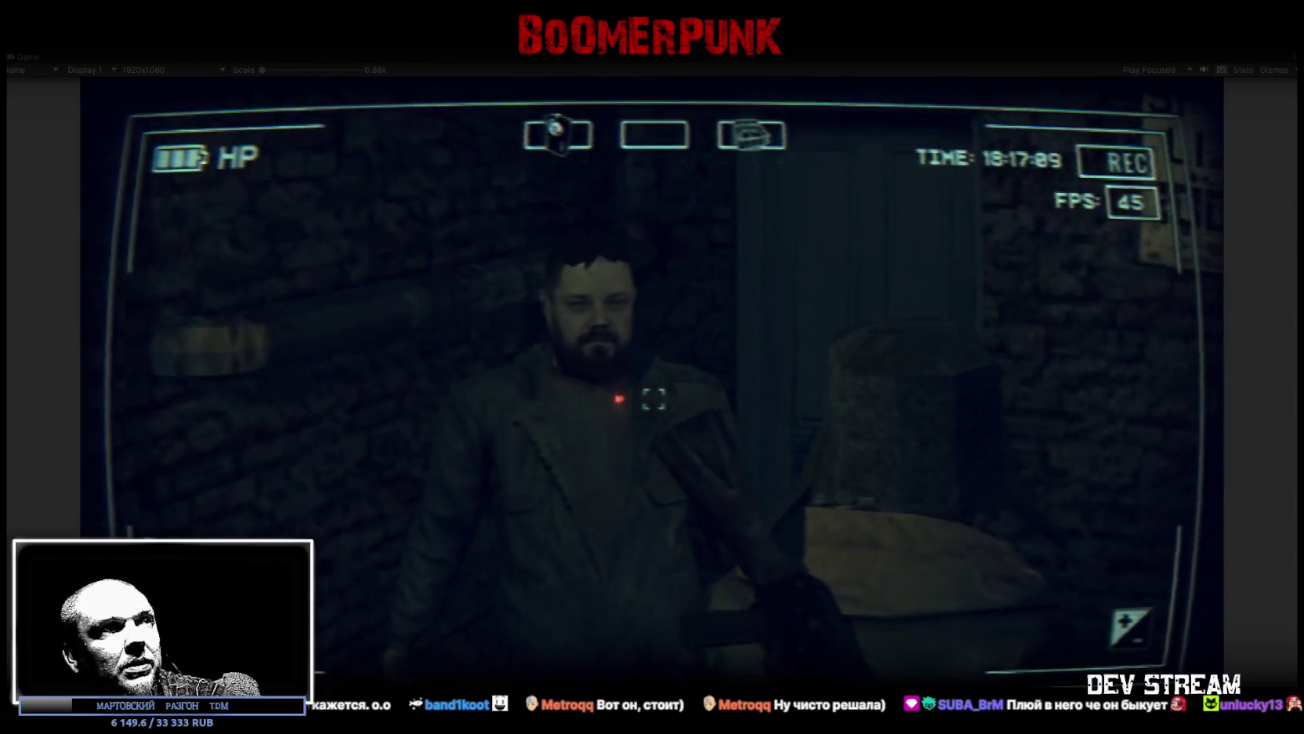
{"action": "key", "text": "w"}
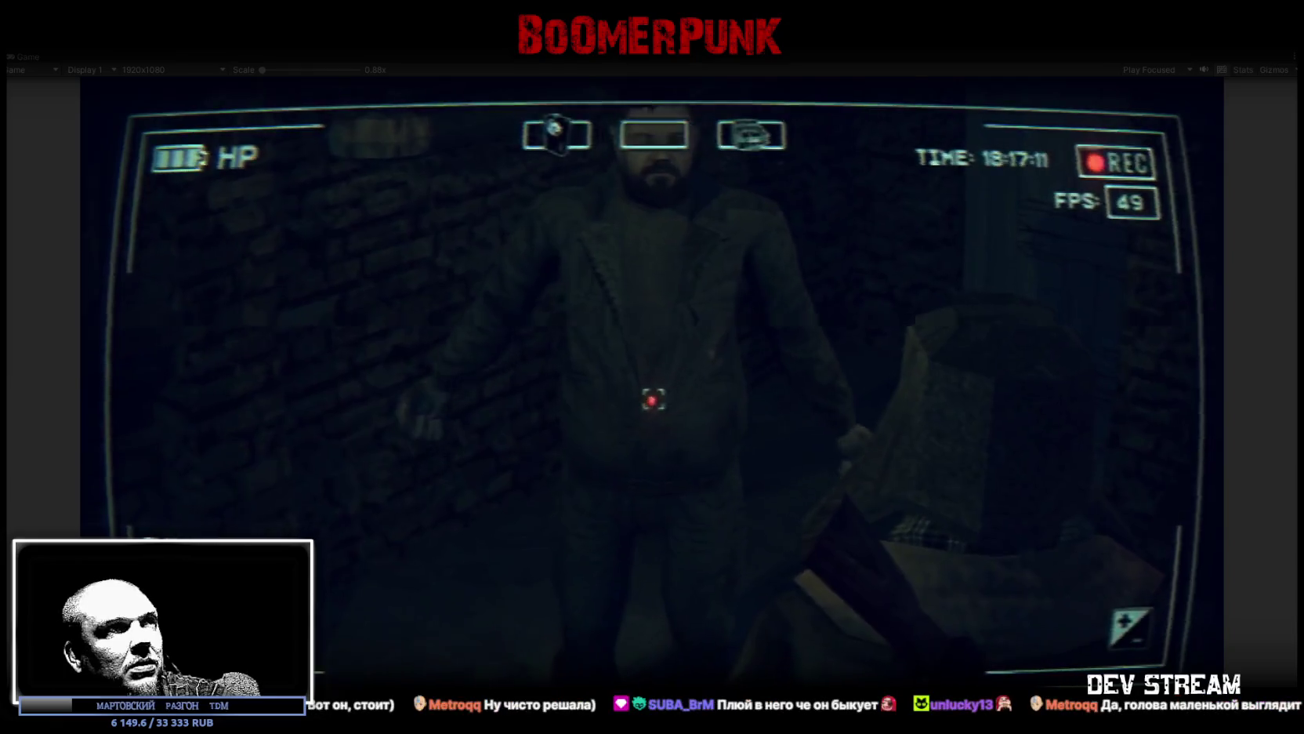
{"action": "key", "text": "s"}
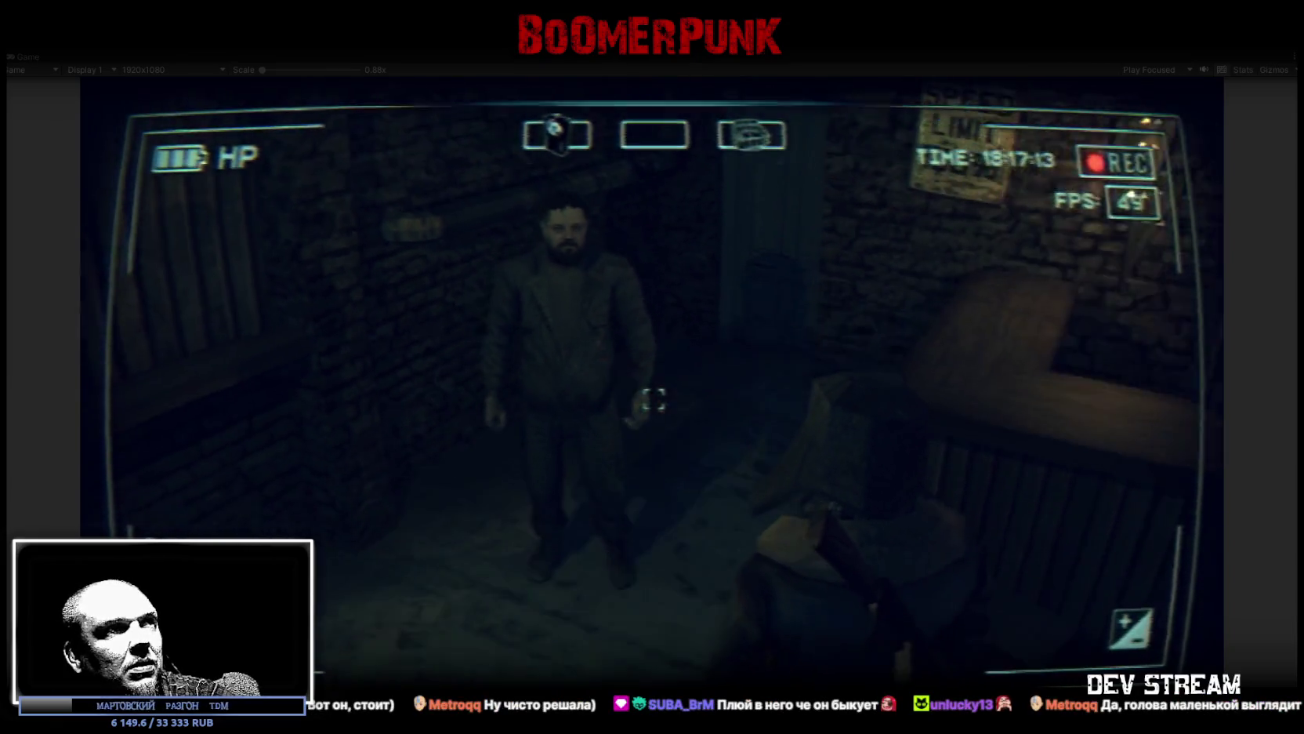
{"action": "key", "text": "d"}
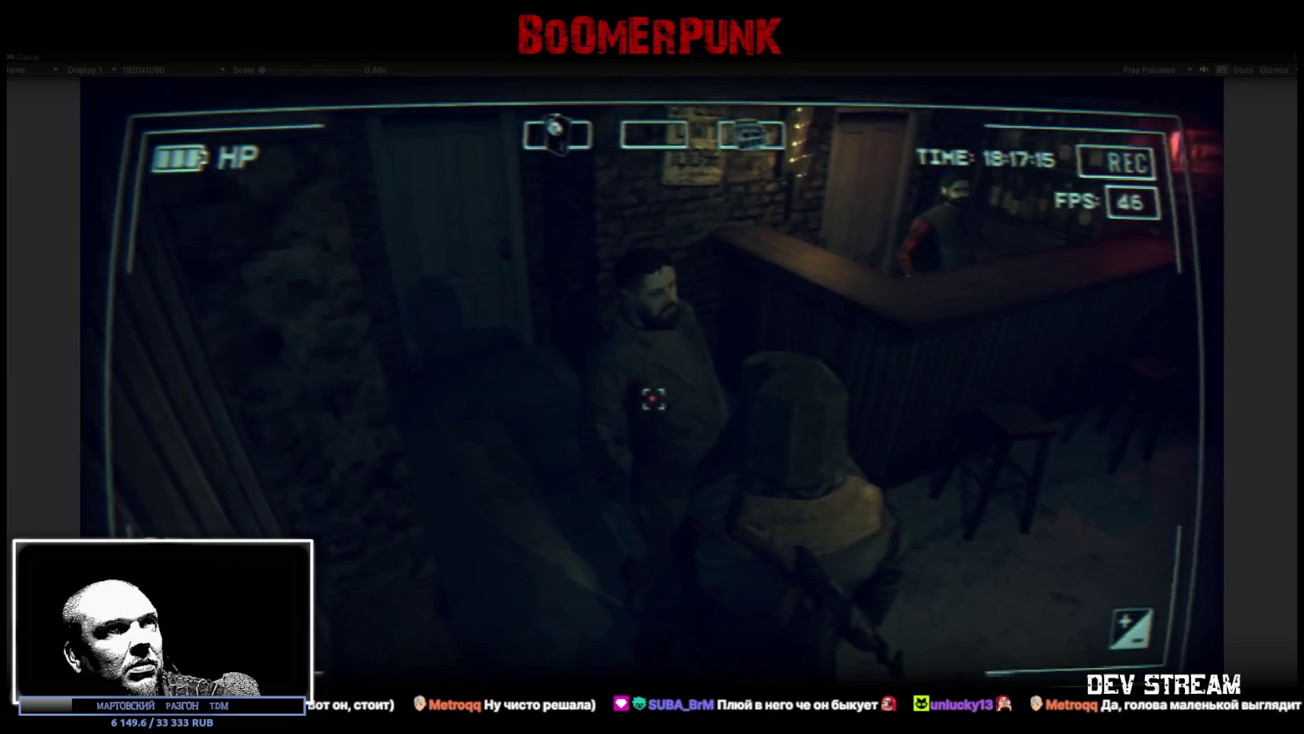
{"action": "key", "text": "a"}
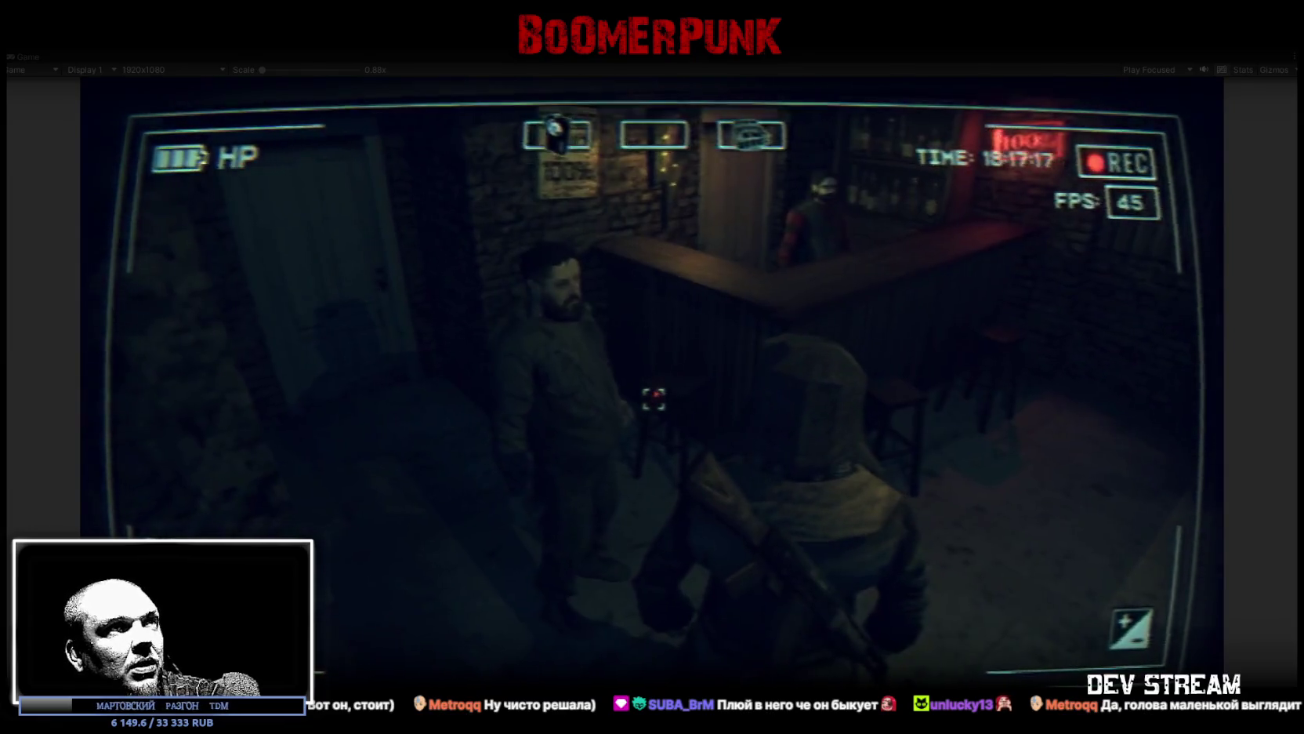
{"action": "key", "text": "s"}
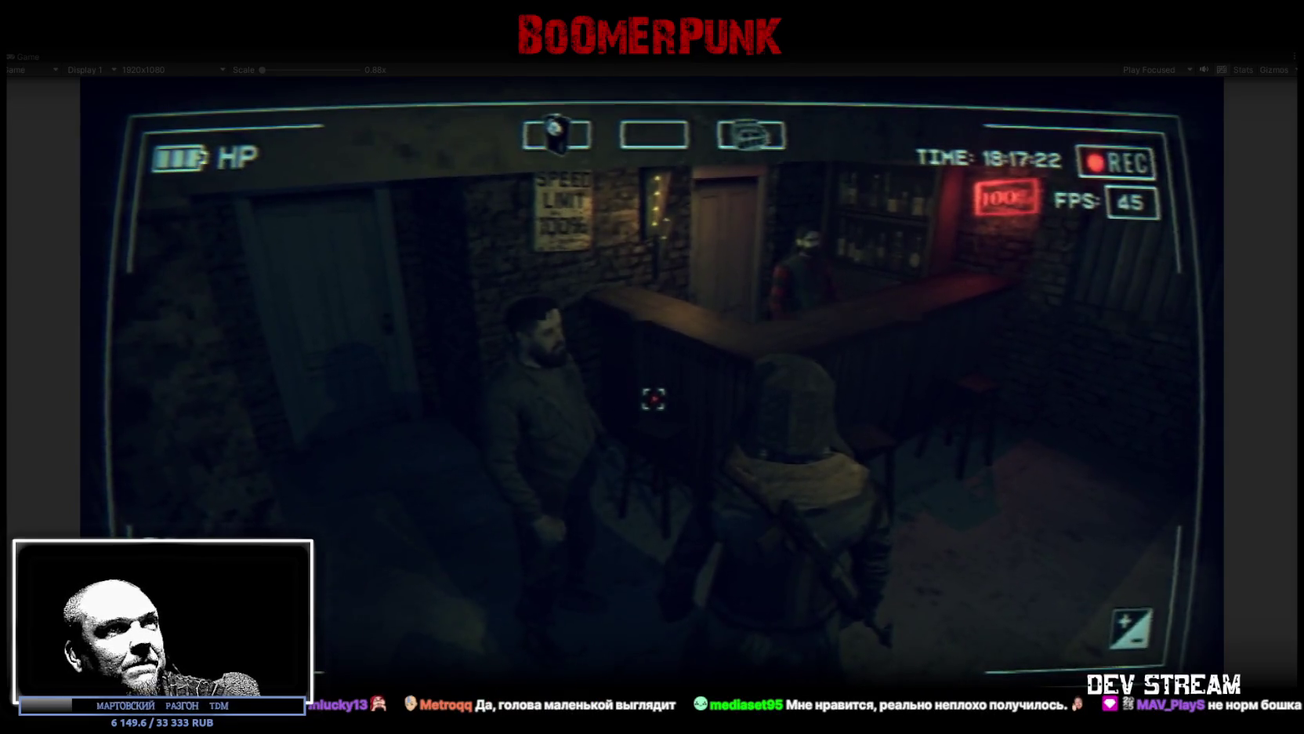
Step: Circle left around the NPC, look toward the doorway and sign, then approach him and the bartender
{"action": "key", "text": "a"}
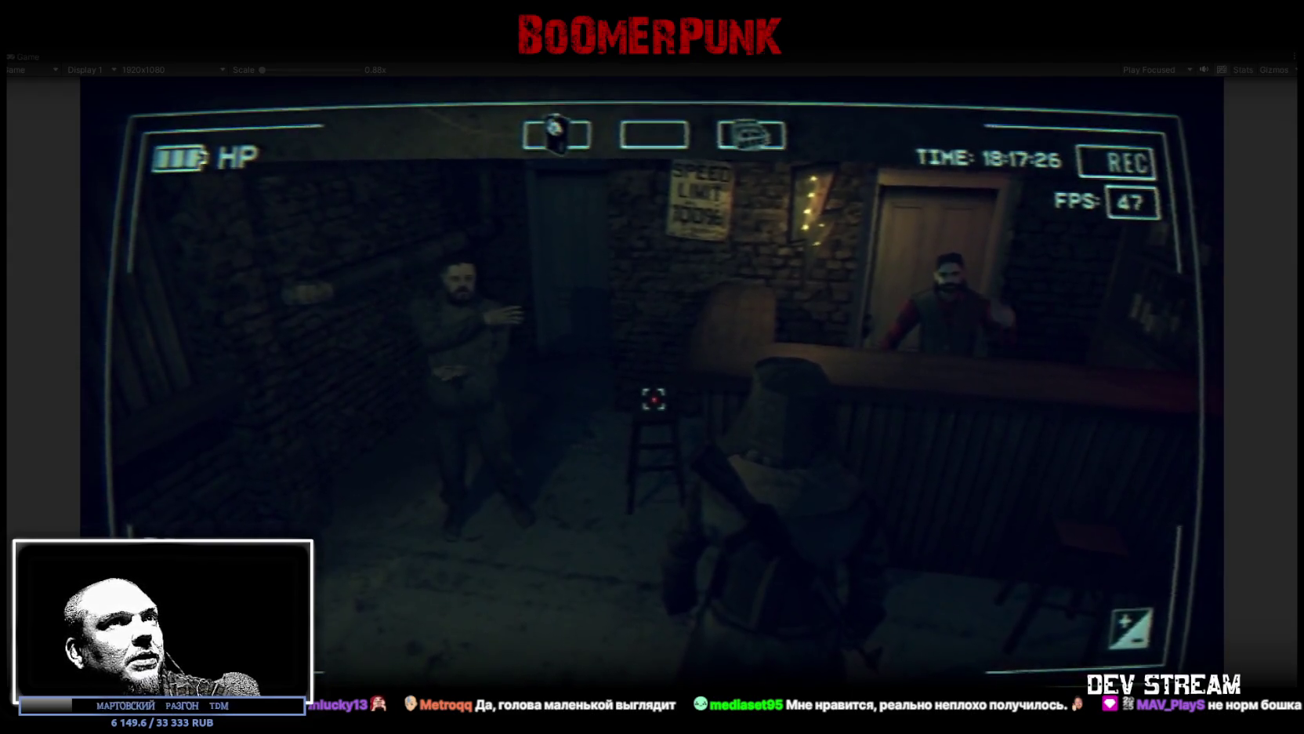
{"action": "key", "text": "a"}
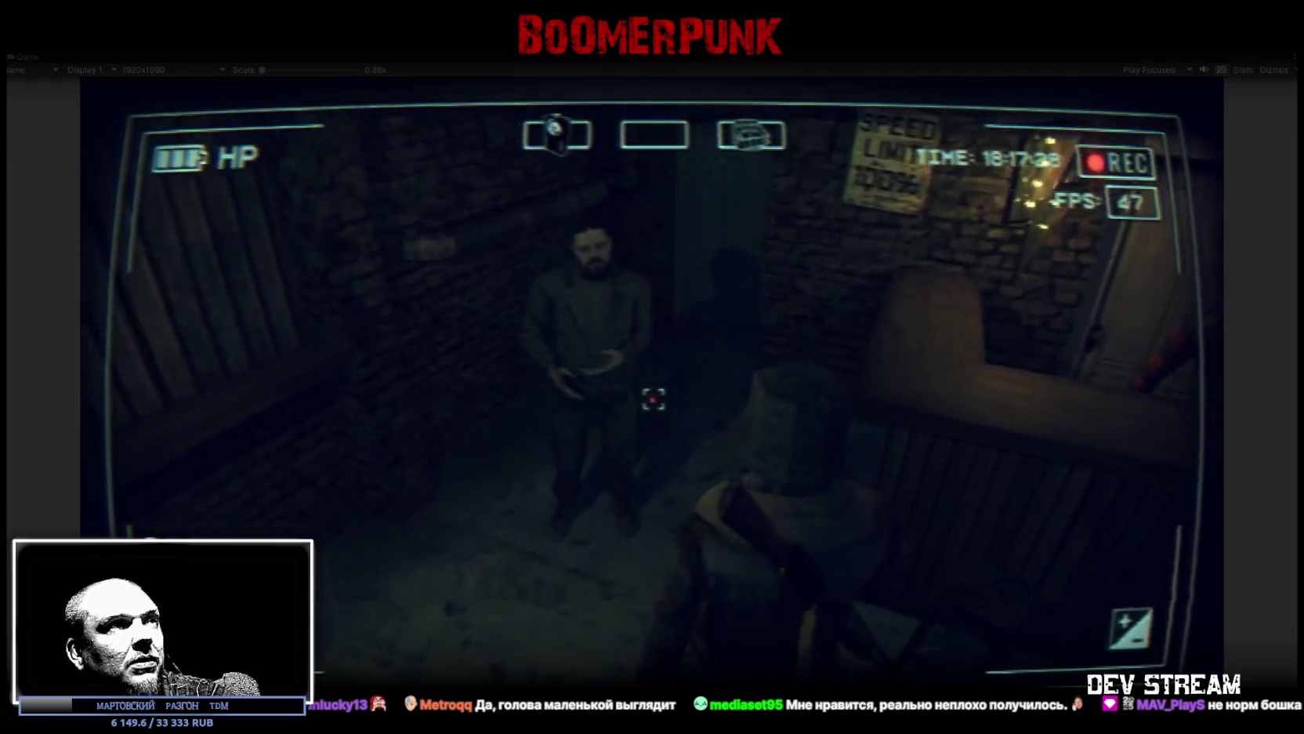
{"action": "key", "text": "a"}
{"action": "key", "text": "a"}
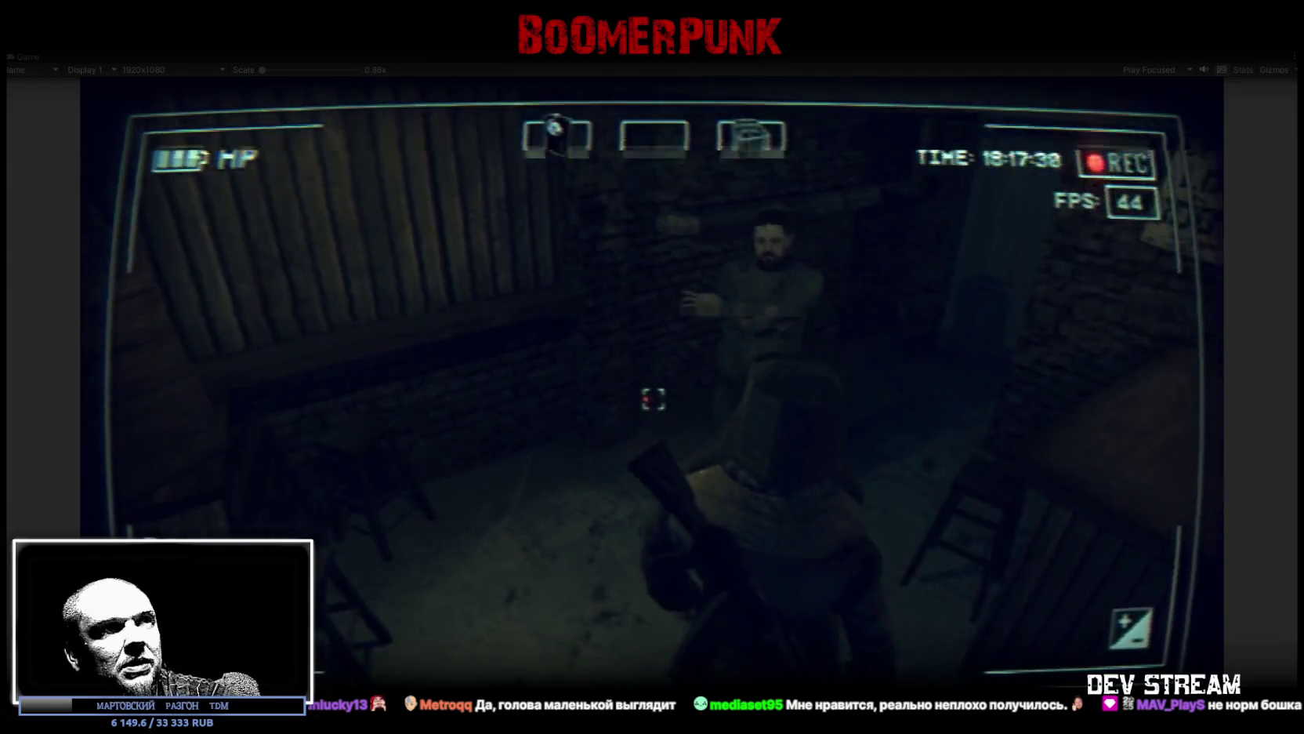
{"action": "key", "text": "d"}
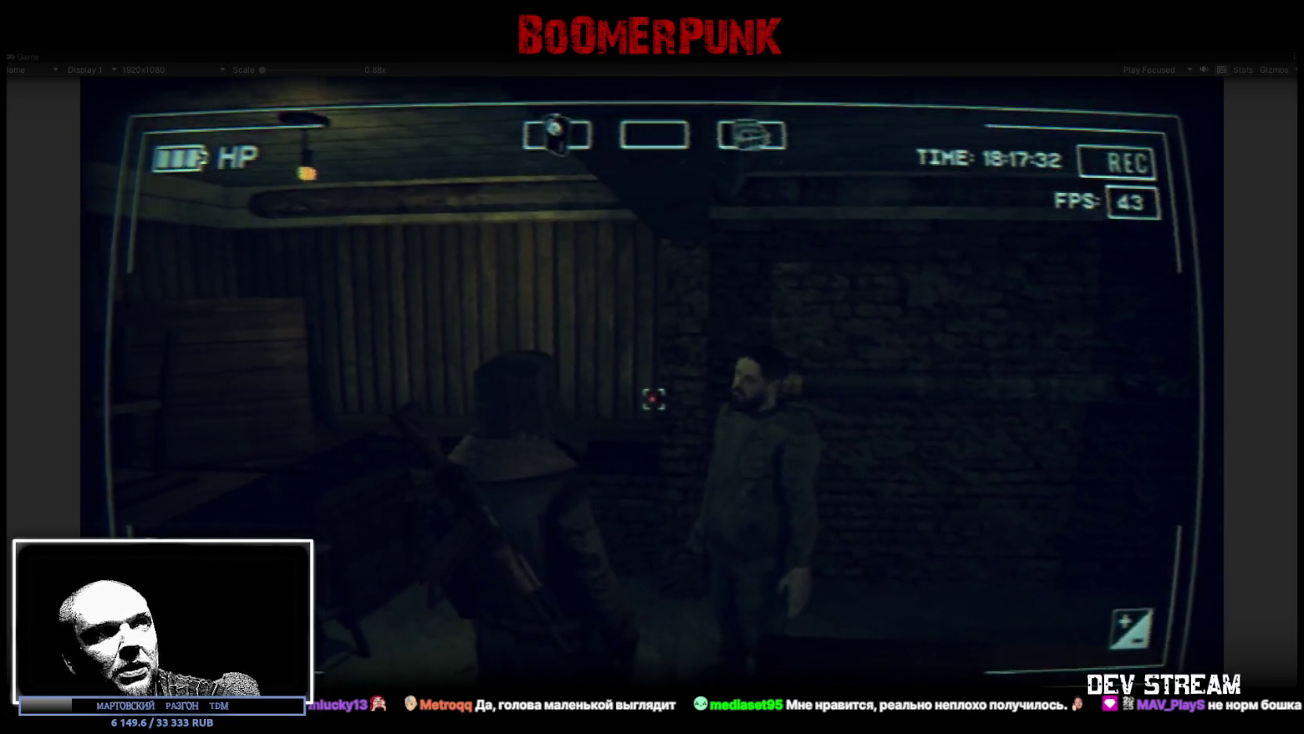
{"action": "key", "text": "d"}
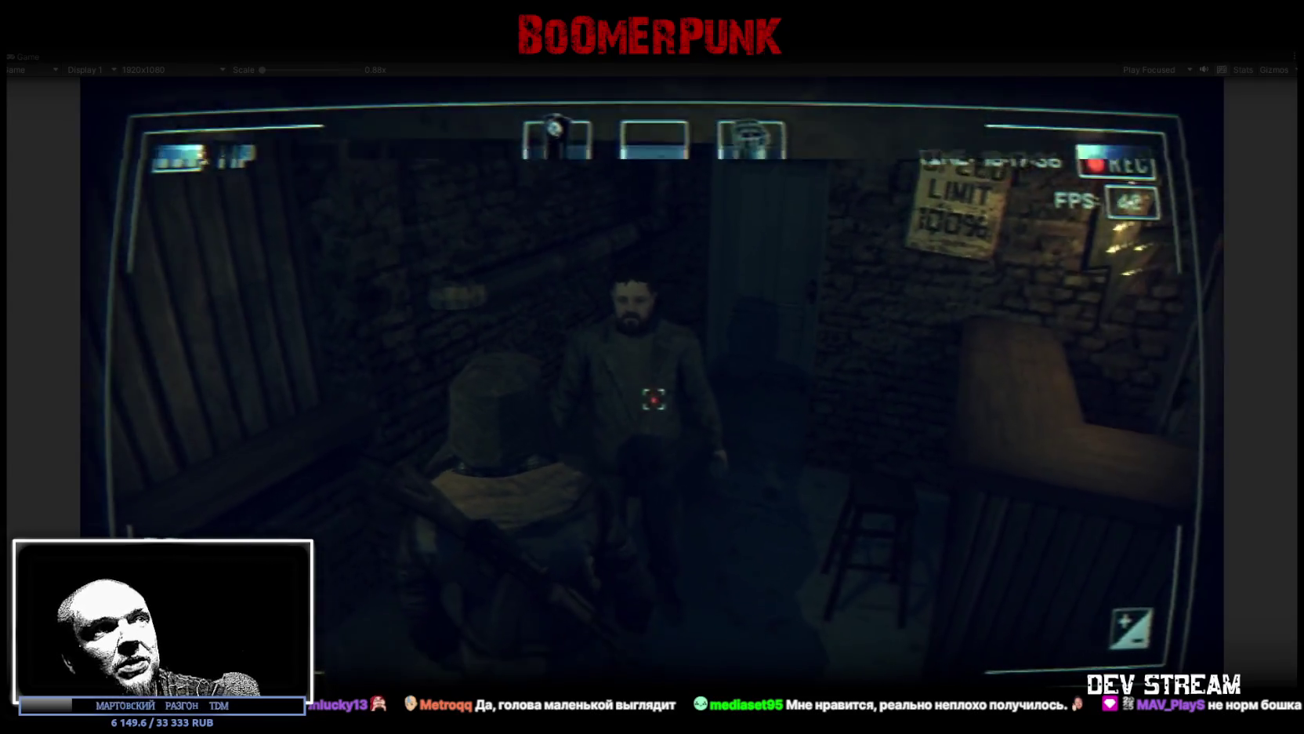
{"action": "key", "text": "a"}
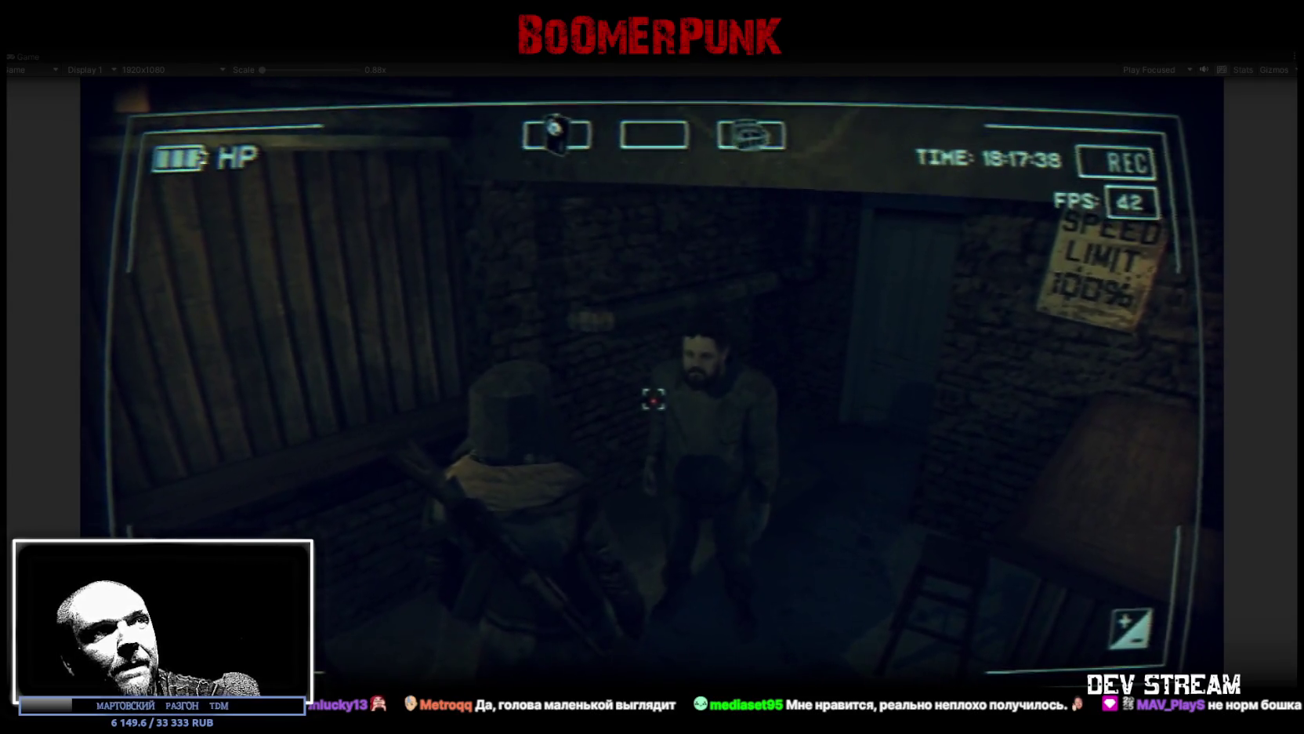
{"action": "key", "text": "d"}
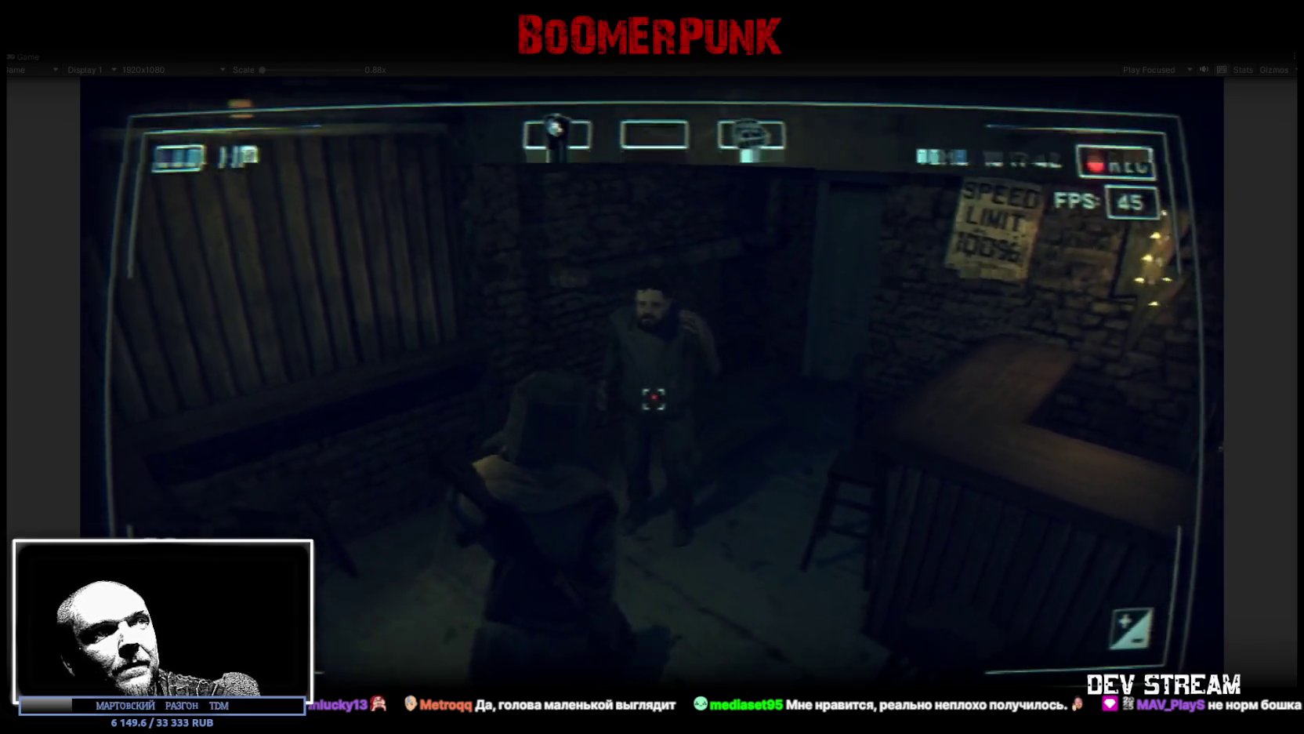
{"action": "key", "text": "w"}
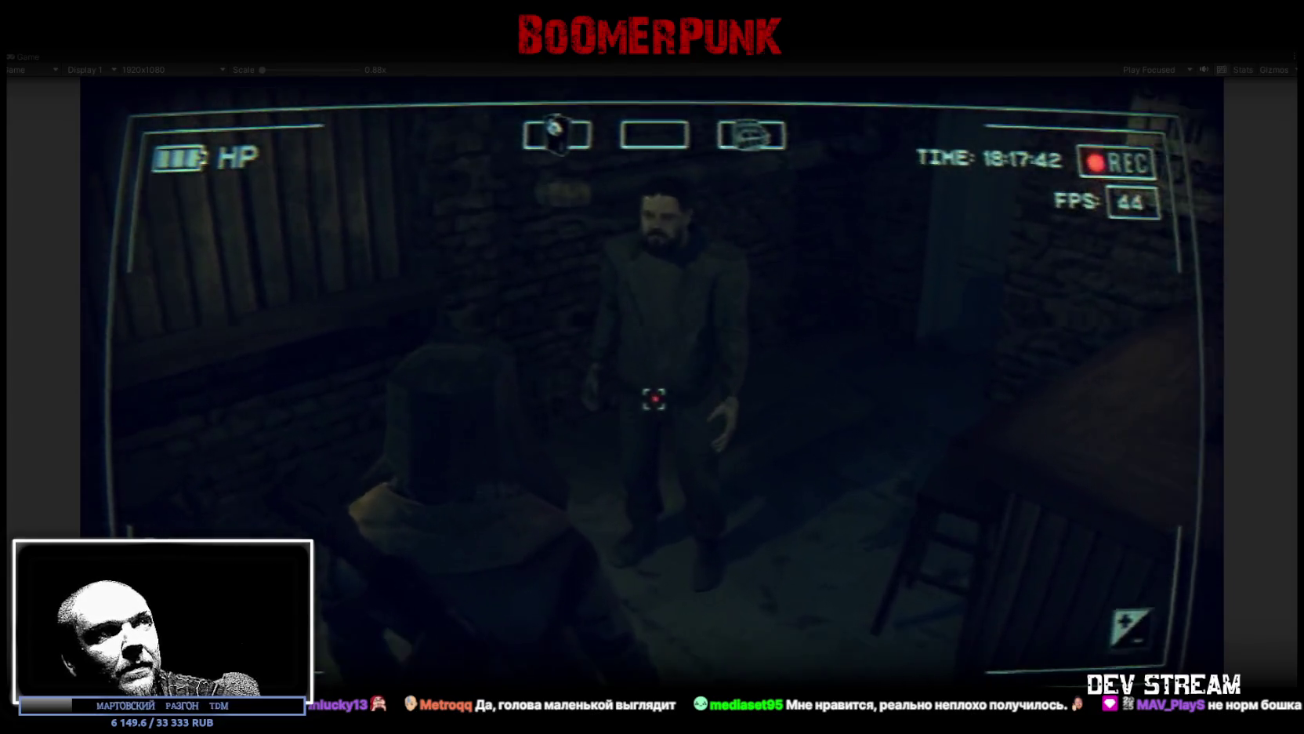
{"action": "key", "text": "w"}
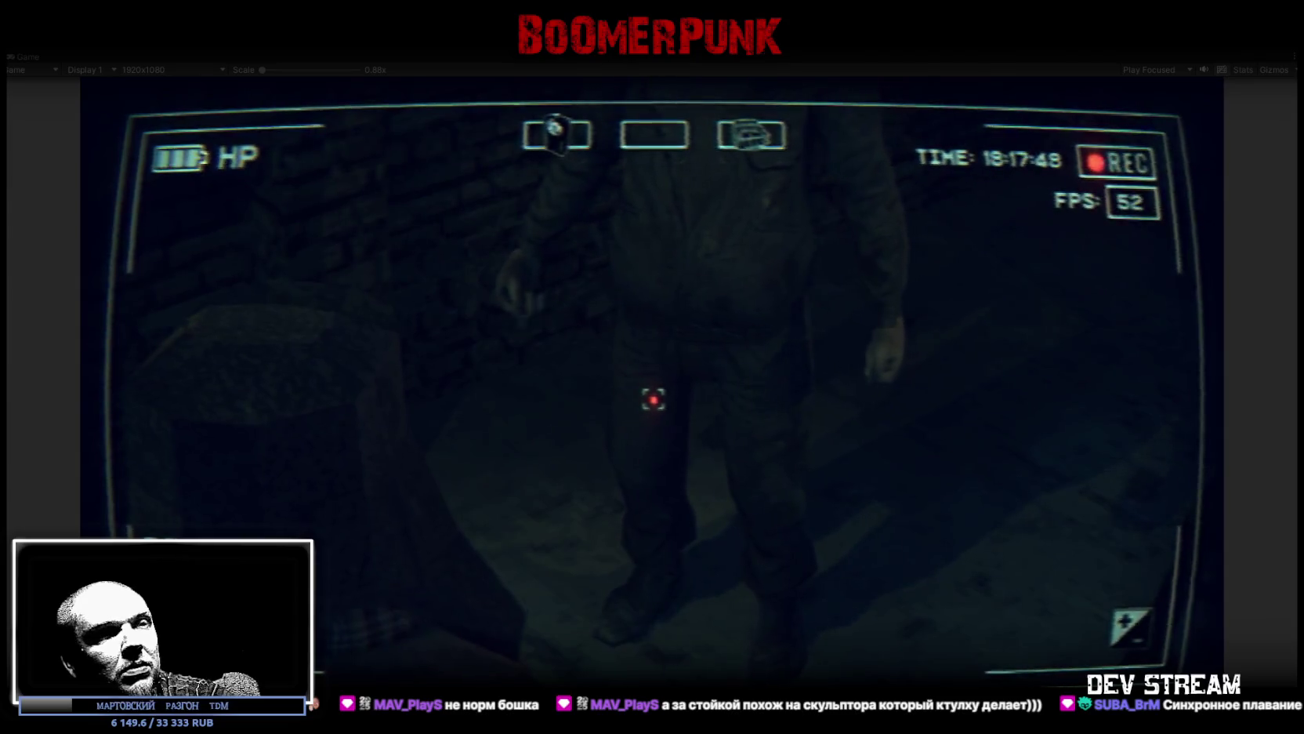
{"action": "key", "text": "s"}
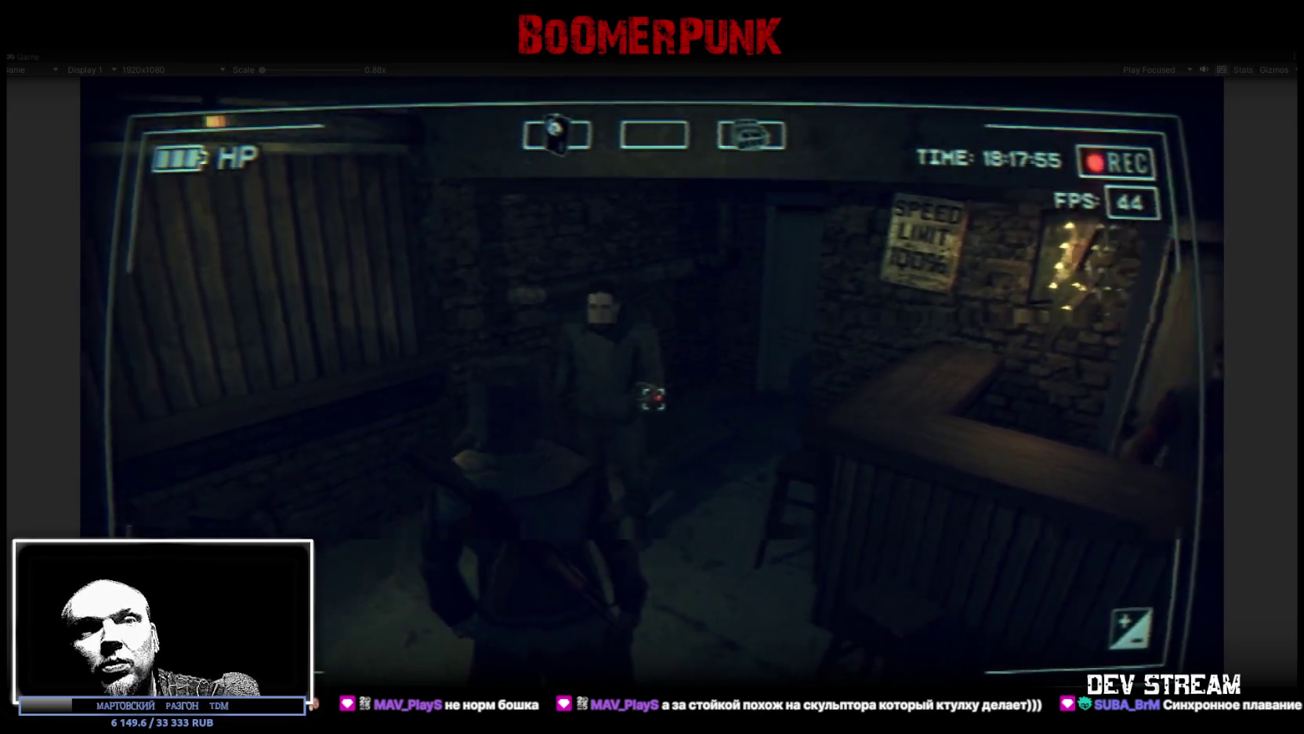
{"action": "key", "text": "w"}
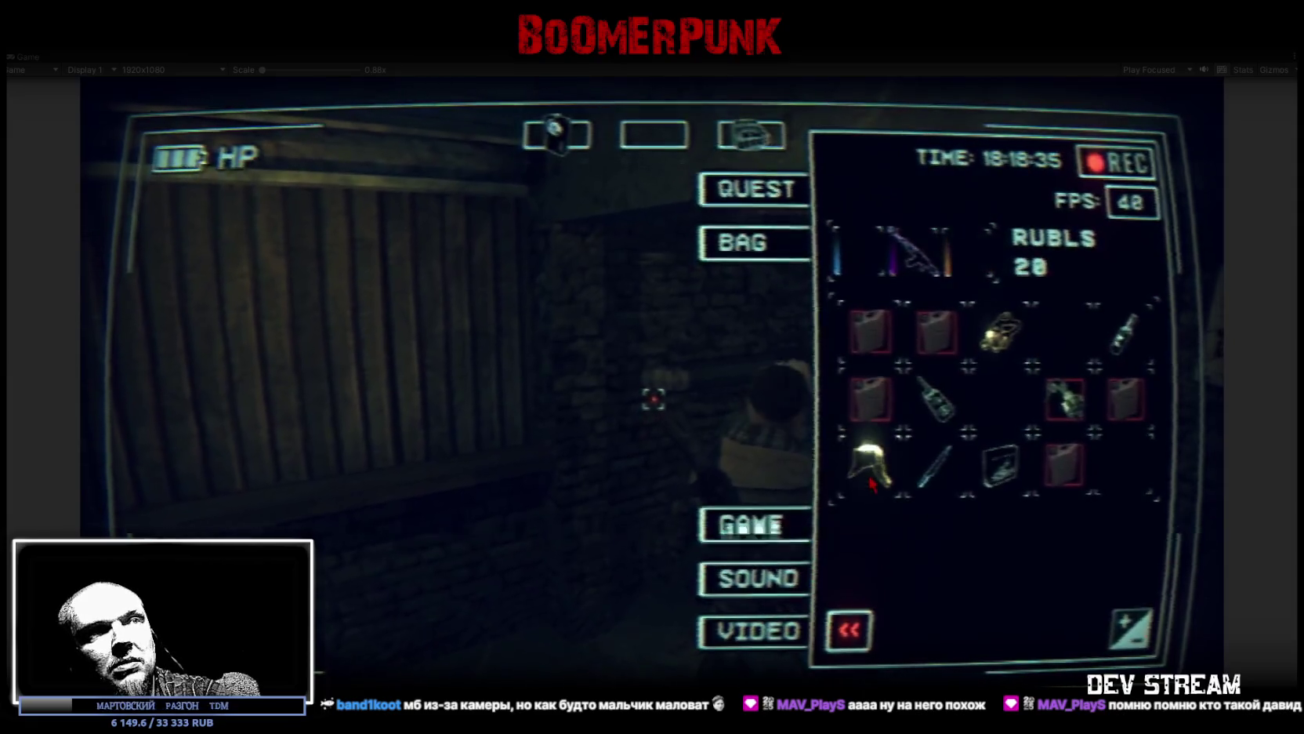
Step: Close the inventory and walk into the room toward the bearded man
{"action": "key", "text": "Escape"}
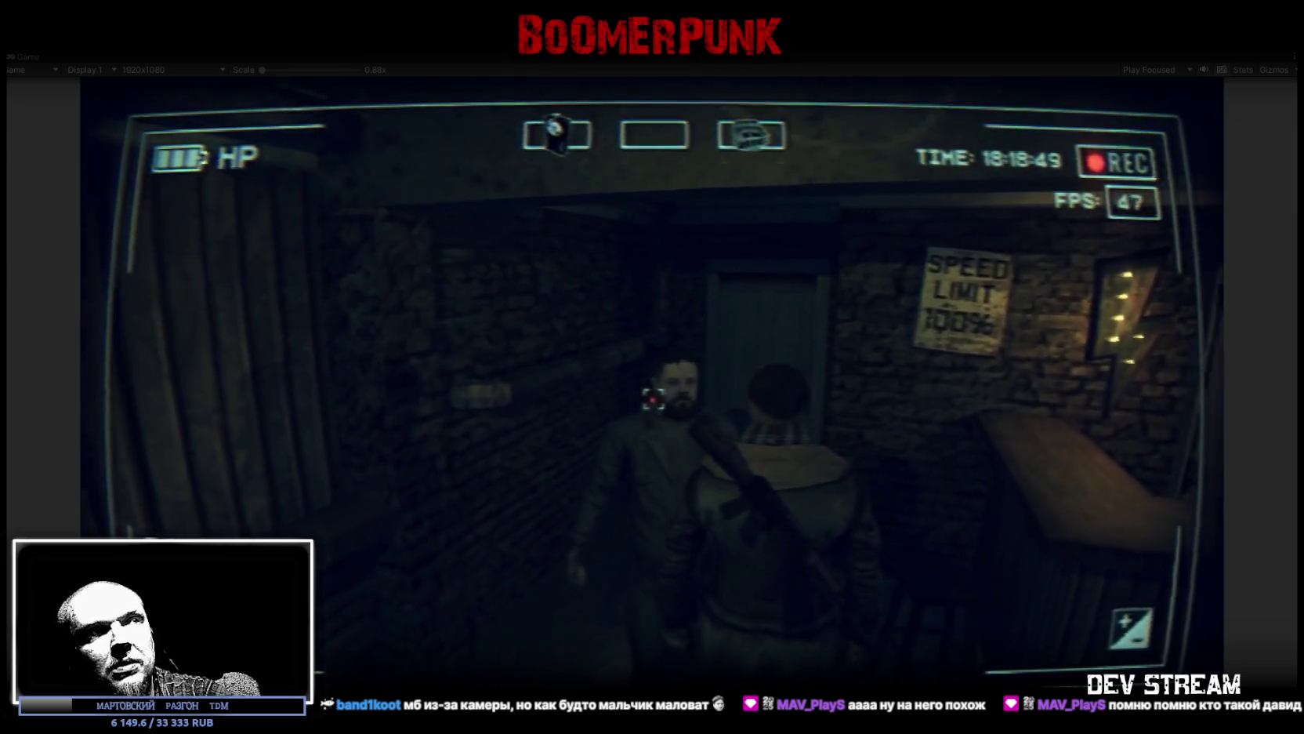
{"action": "key", "text": "w"}
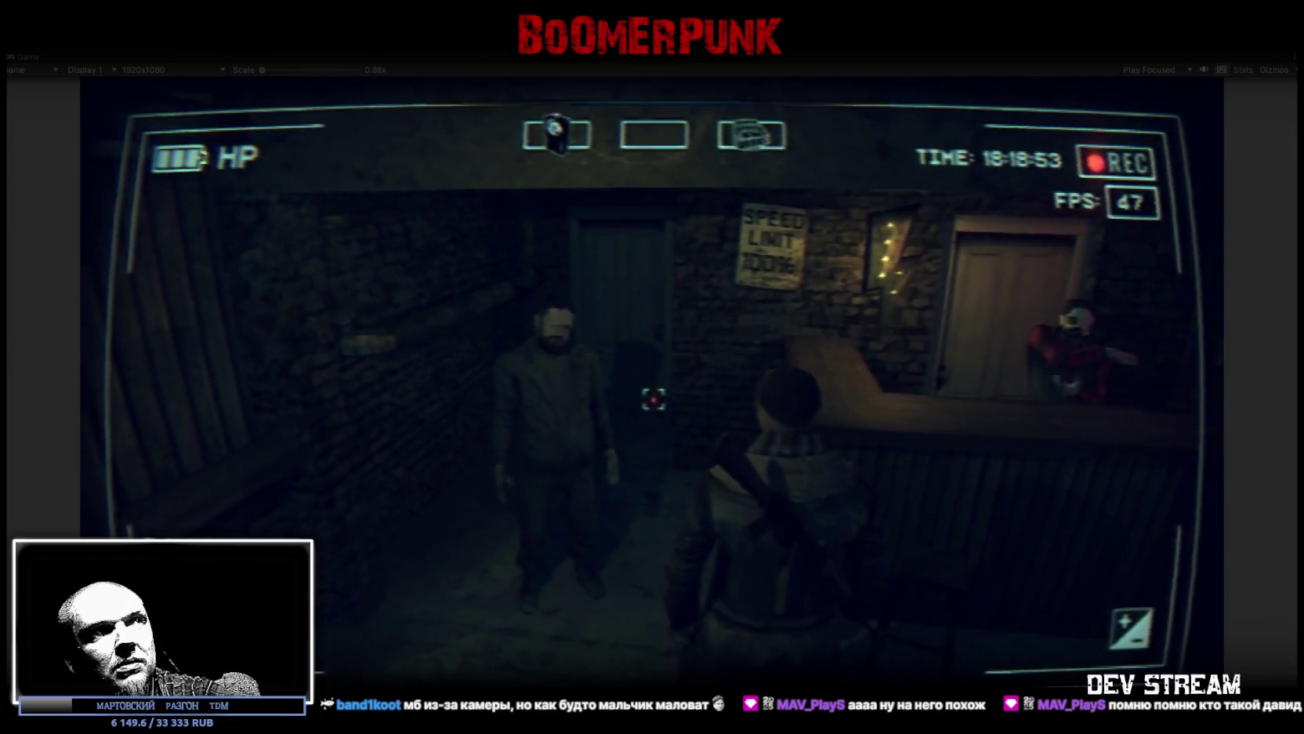
{"action": "key", "text": "w"}
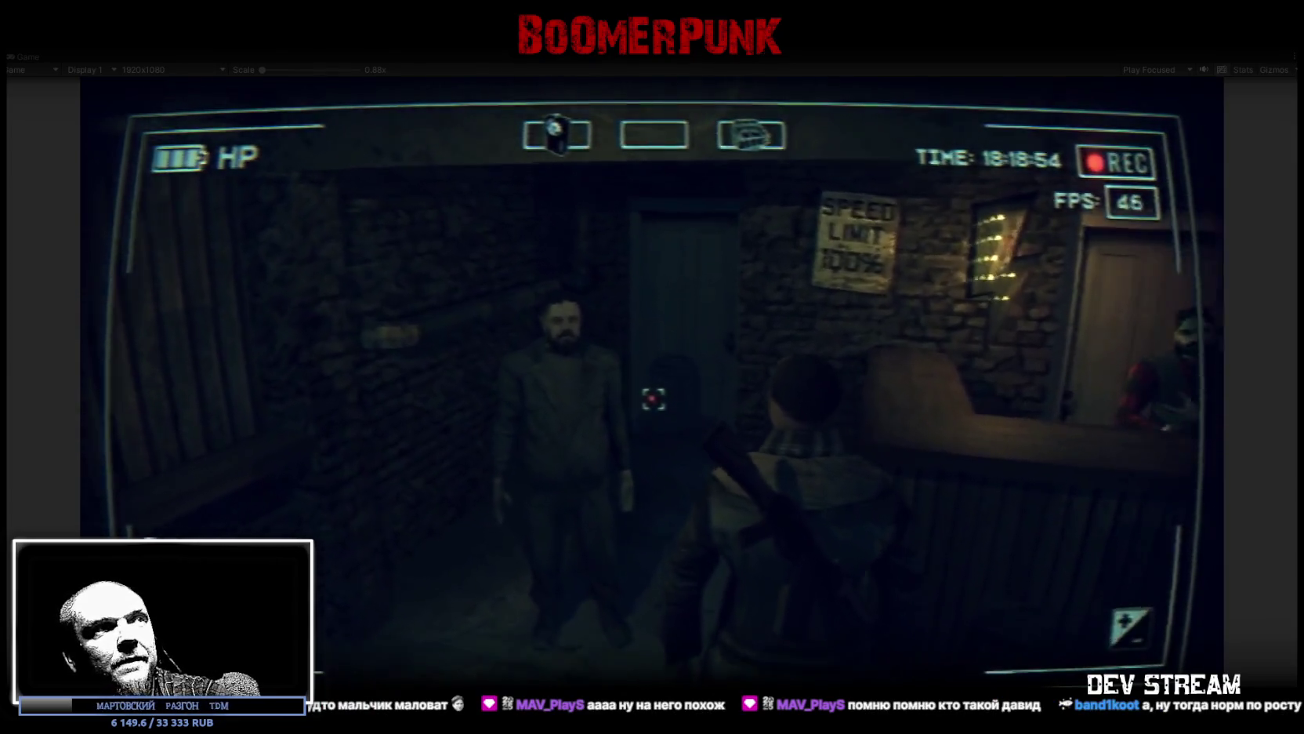
{"action": "key", "text": "Tab"}
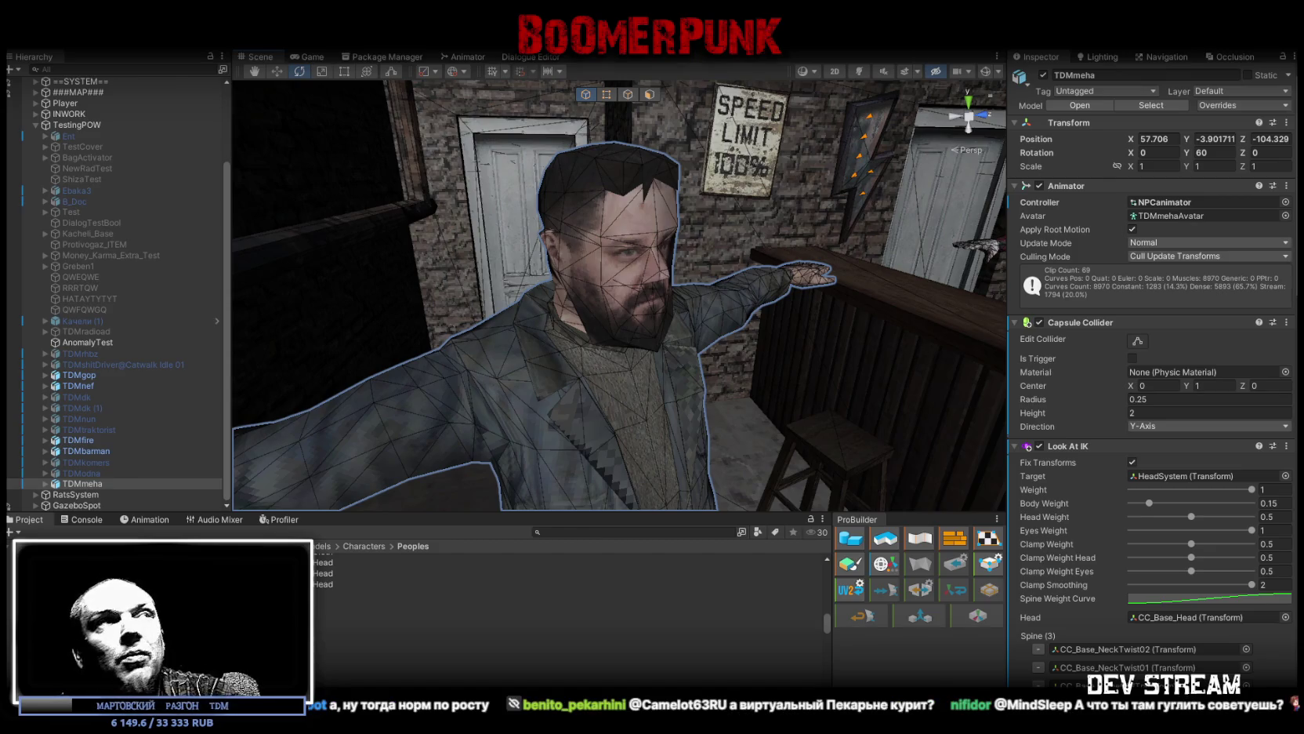
Step: Fly the Scene camera to the basement storeroom and move TDMmeha beside the workbench
{"action": "left_click_drag", "start_coordinate": [591, 239], "coordinate": [996, 211]}
{"action": "mouse_move", "coordinate": [1243, 200]}
{"action": "left_mouse_down"}
{"action": "mouse_move", "coordinate": [17, 239]}
{"action": "mouse_move", "coordinate": [1296, 241]}
{"action": "mouse_move", "coordinate": [222, 261]}
{"action": "mouse_move", "coordinate": [343, 226]}
{"action": "mouse_move", "coordinate": [329, 234]}
{"action": "left_mouse_up"}
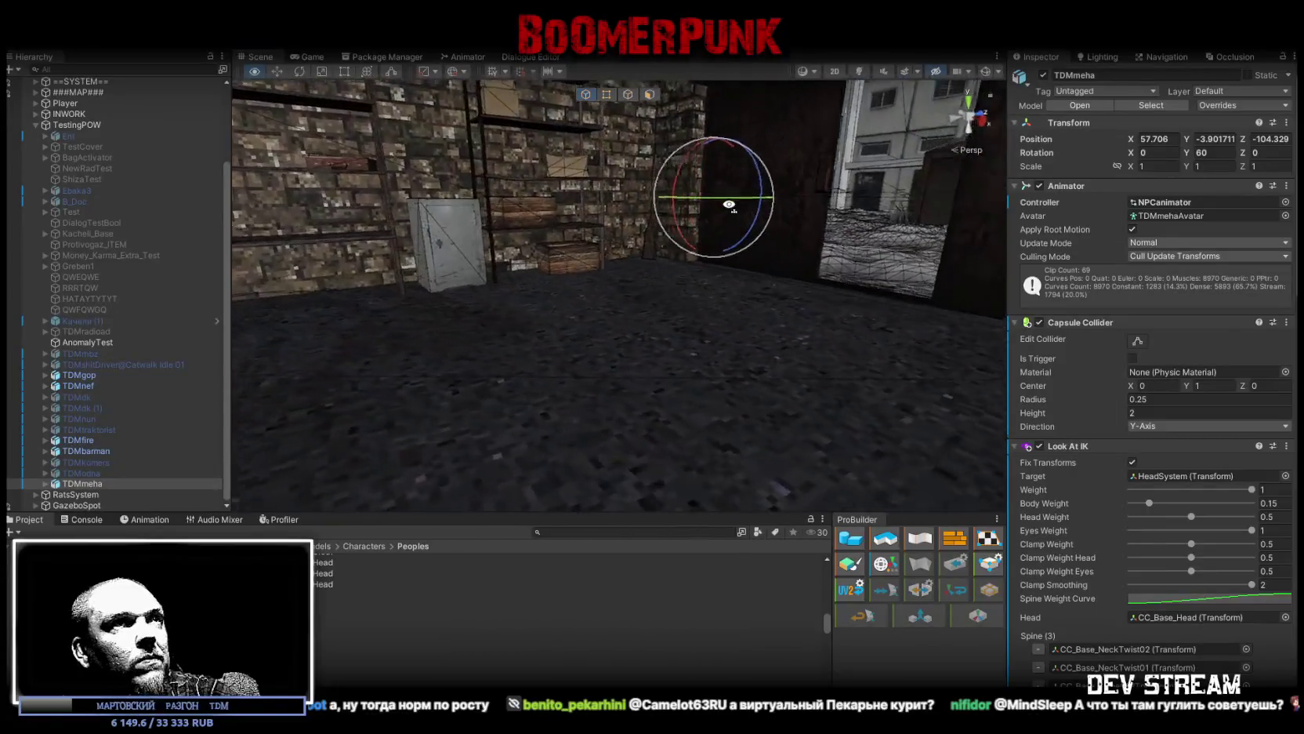
{"action": "left_click_drag", "start_coordinate": [708, 220], "coordinate": [573, 301]}
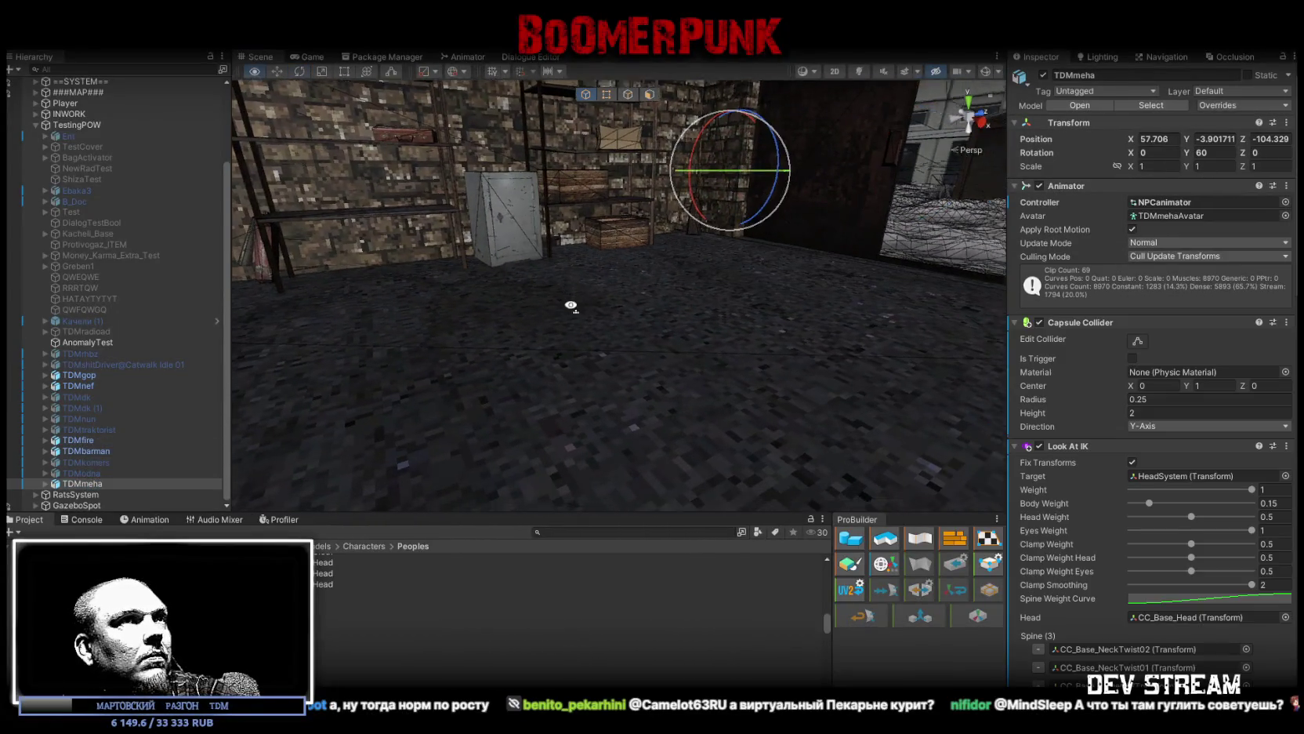
{"action": "mouse_move", "coordinate": [755, 141]}
{"action": "left_mouse_down"}
{"action": "mouse_move", "coordinate": [758, 204]}
{"action": "mouse_move", "coordinate": [786, 189]}
{"action": "mouse_move", "coordinate": [825, 222]}
{"action": "mouse_move", "coordinate": [595, 314]}
{"action": "mouse_move", "coordinate": [367, 281]}
{"action": "left_mouse_up"}
{"action": "left_click_drag", "start_coordinate": [760, 388], "coordinate": [651, 288]}
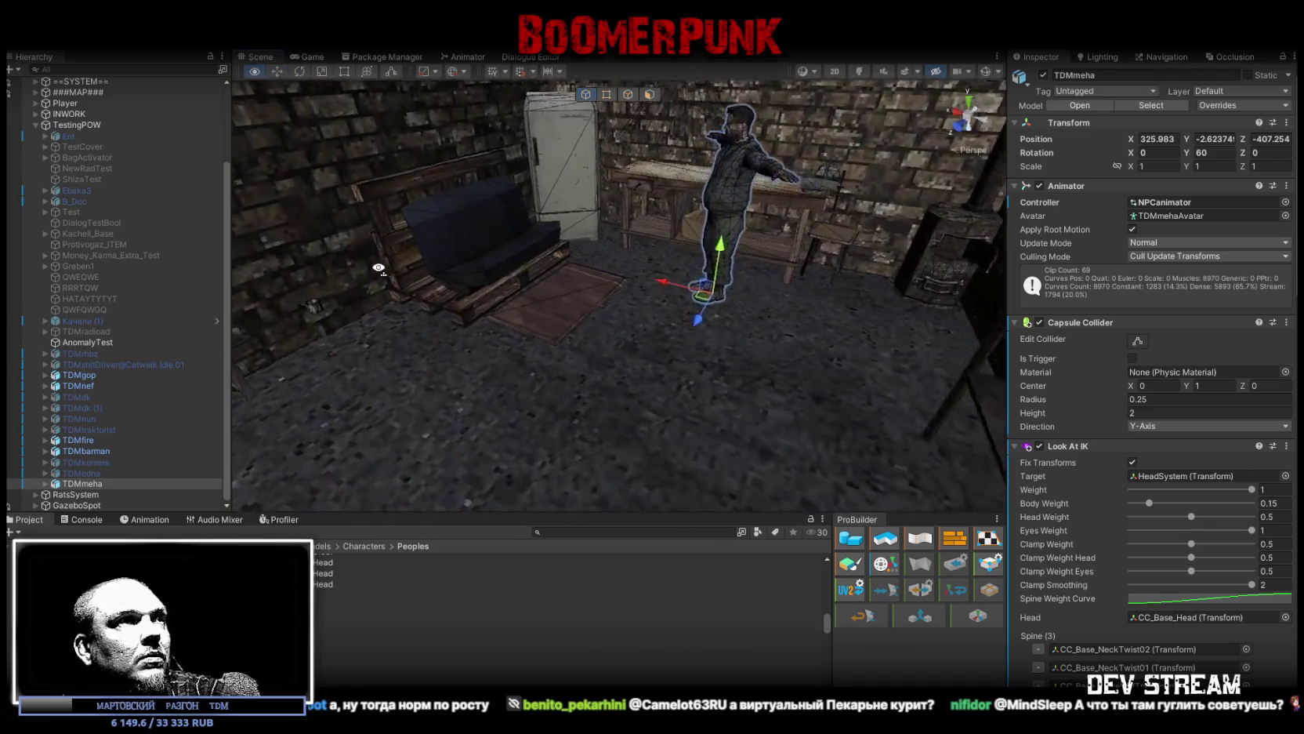
{"action": "left_click_drag", "start_coordinate": [758, 305], "coordinate": [439, 310]}
Step: Rotate TDMmeha to Y rotation -46.427, then switch back to the Move tool
{"action": "key", "text": "e"}
{"action": "mouse_move", "coordinate": [643, 357]}
{"action": "left_mouse_down"}
{"action": "mouse_move", "coordinate": [826, 332]}
{"action": "mouse_move", "coordinate": [686, 332]}
{"action": "mouse_move", "coordinate": [598, 293]}
{"action": "mouse_move", "coordinate": [760, 380]}
{"action": "mouse_move", "coordinate": [628, 315]}
{"action": "mouse_move", "coordinate": [584, 370]}
{"action": "mouse_move", "coordinate": [713, 291]}
{"action": "mouse_move", "coordinate": [537, 184]}
{"action": "mouse_move", "coordinate": [587, 267]}
{"action": "mouse_move", "coordinate": [373, 291]}
{"action": "mouse_move", "coordinate": [620, 312]}
{"action": "mouse_move", "coordinate": [676, 303]}
{"action": "mouse_move", "coordinate": [507, 434]}
{"action": "left_mouse_up"}
{"action": "key", "text": "w"}
Step: Glance at the Console, return to the Project files, and briefly check the model in Blockbench
{"action": "left_click", "coordinate": [82, 519]}
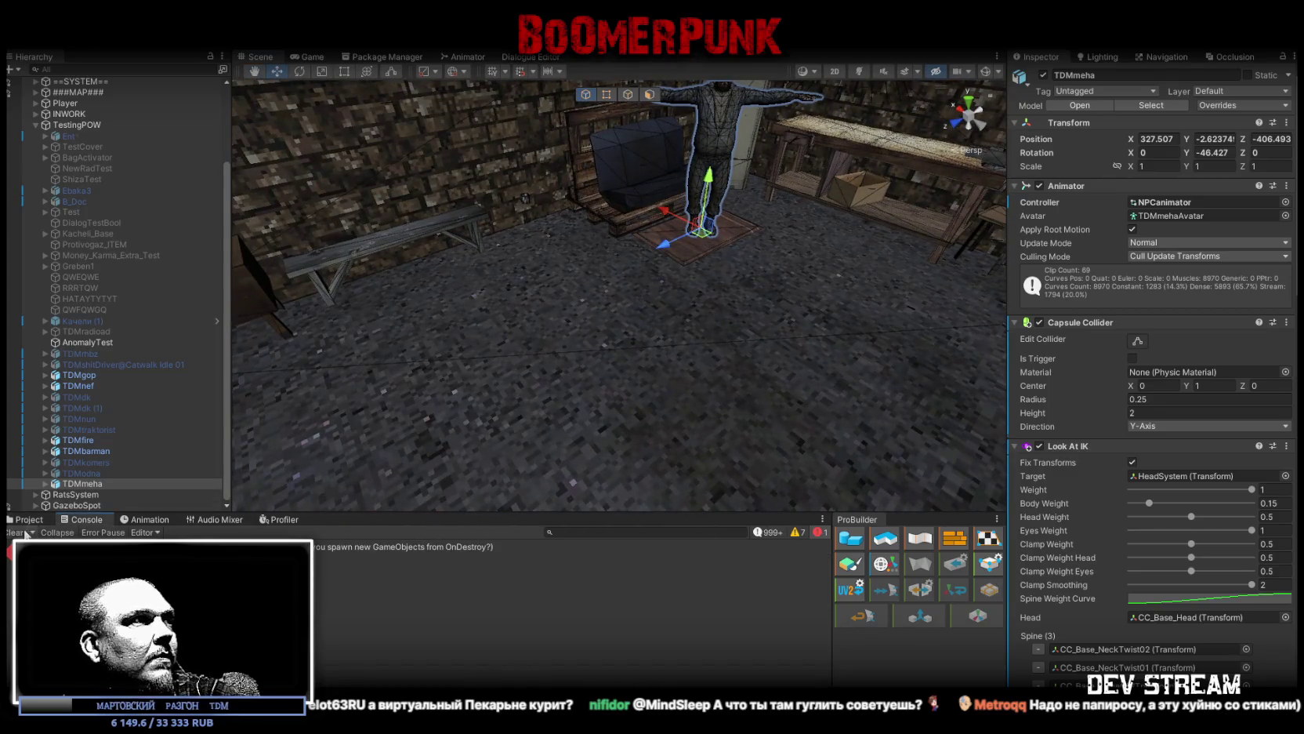
{"action": "left_click", "coordinate": [29, 518]}
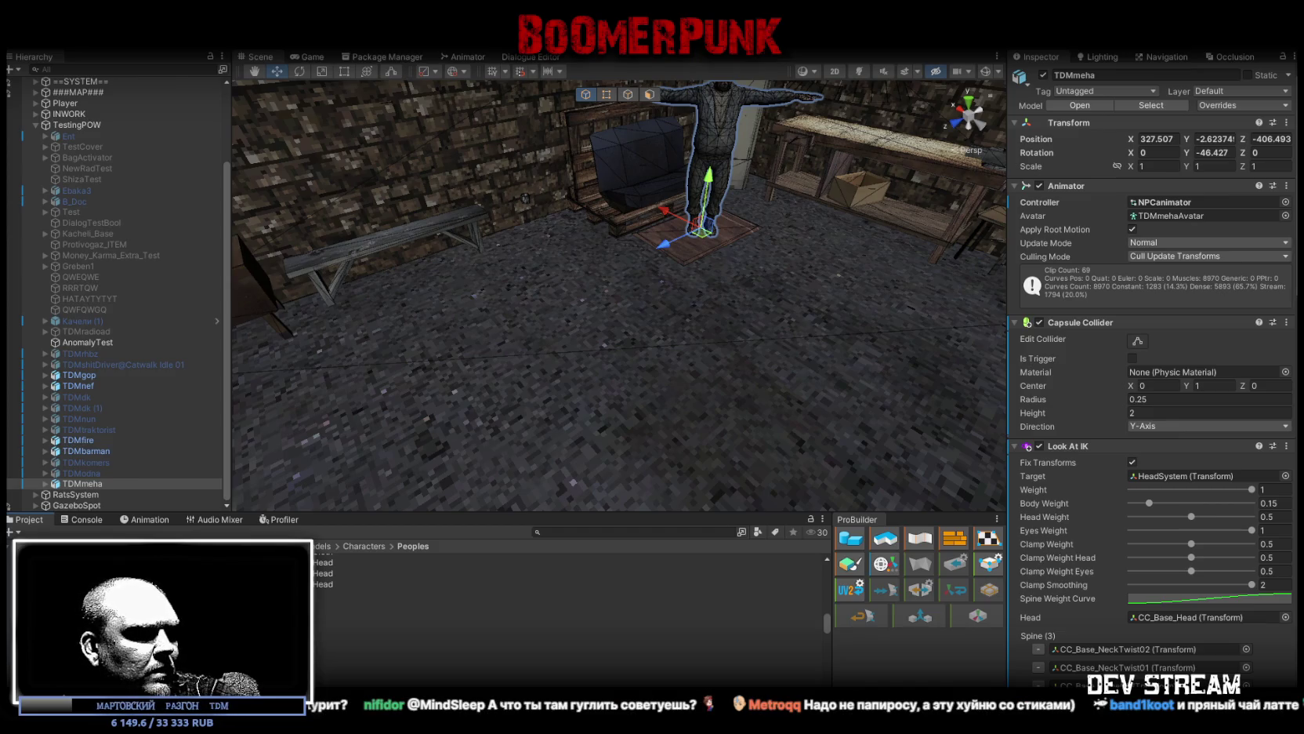
{"action": "key", "text": "alt+Tab"}
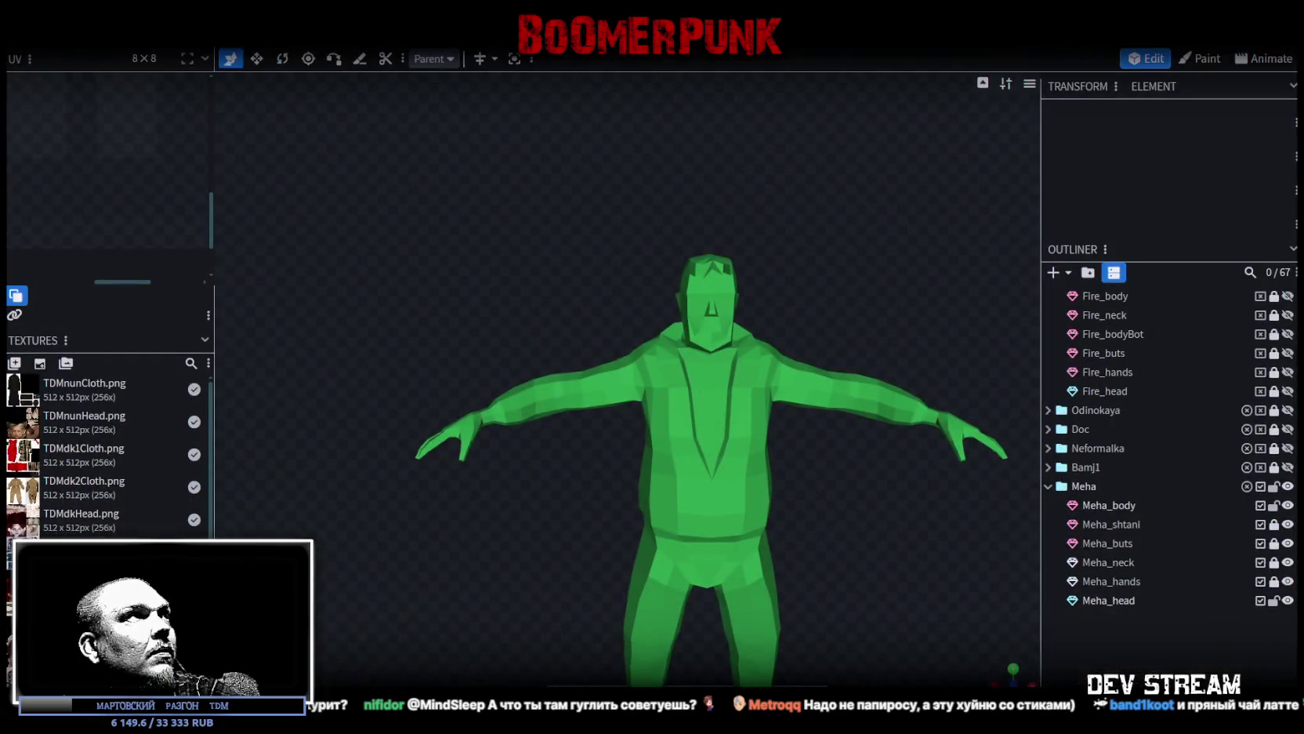
{"action": "key", "text": "alt+Tab"}
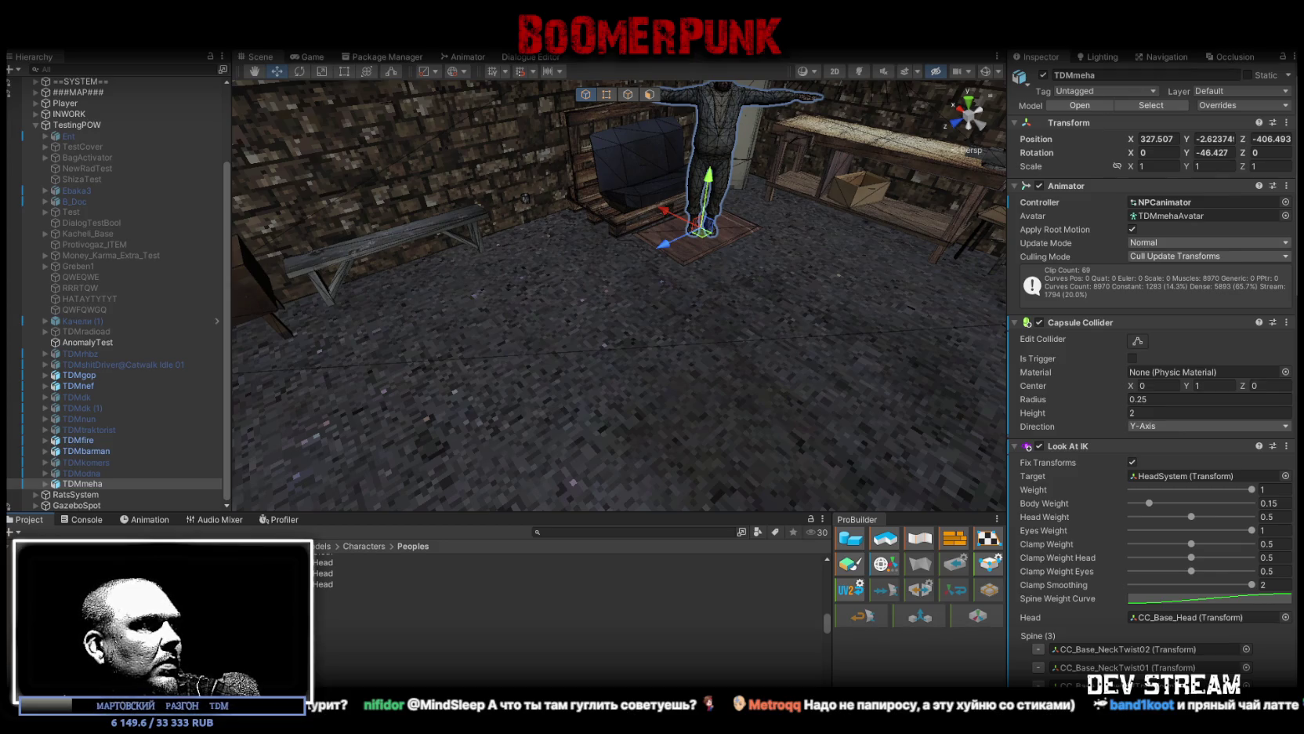
Step: Open the Cars folder and select the TDMcar1 model after viewing TDMcar0
{"action": "left_click", "coordinate": [94, 615]}
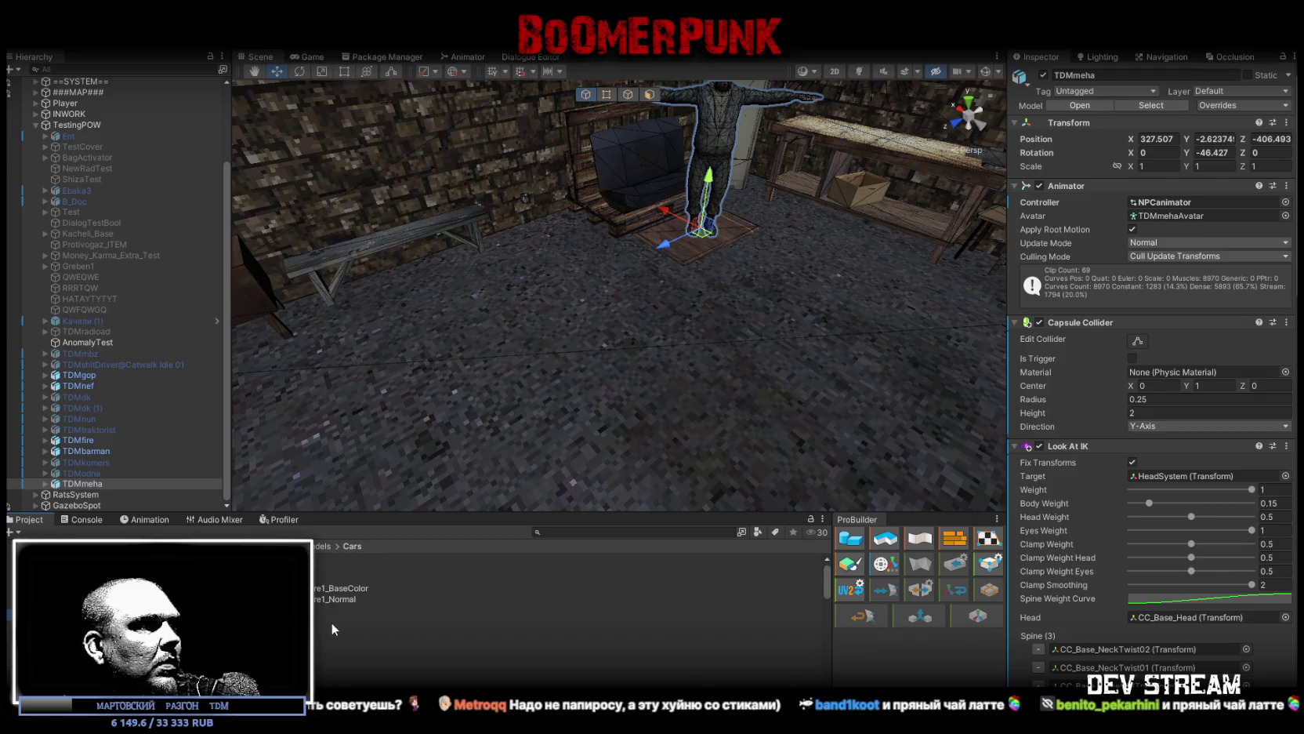
{"action": "scroll", "coordinate": [331, 621], "scroll_direction": "down", "scroll_amount": 2}
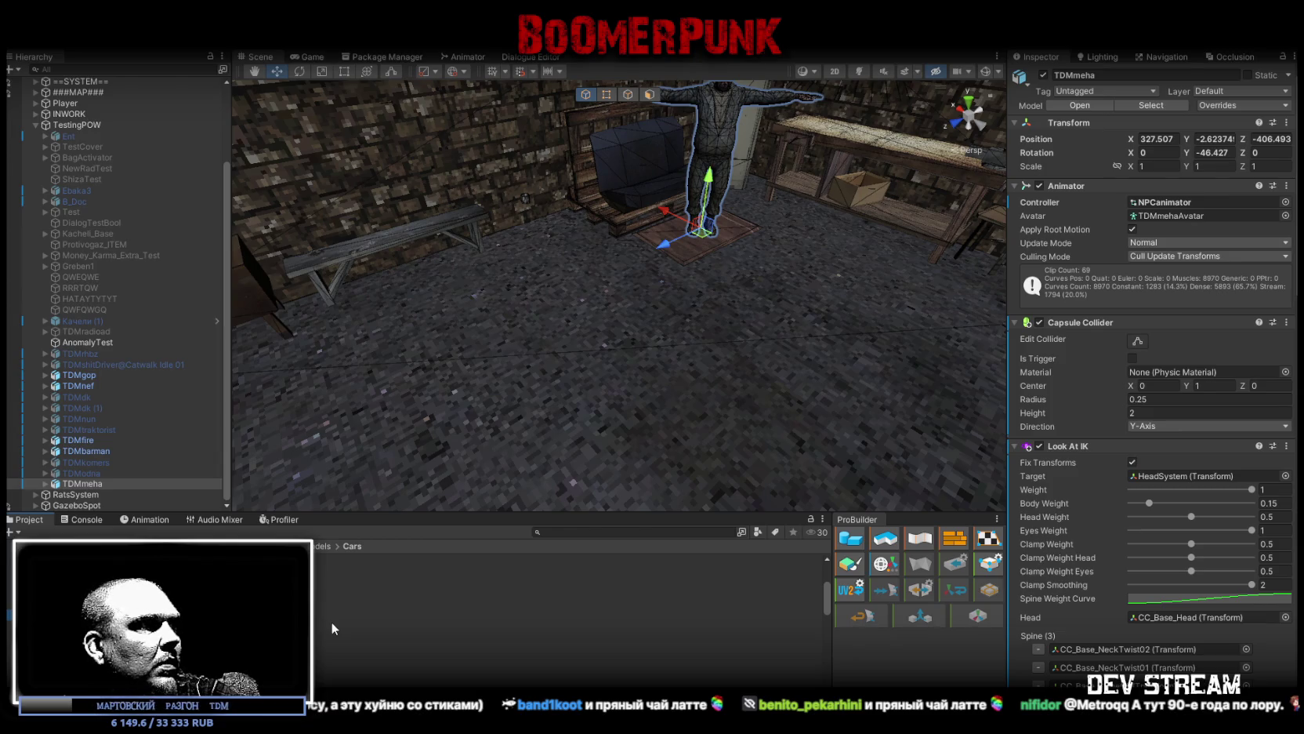
{"action": "scroll", "coordinate": [565, 612], "scroll_direction": "up", "scroll_amount": 1}
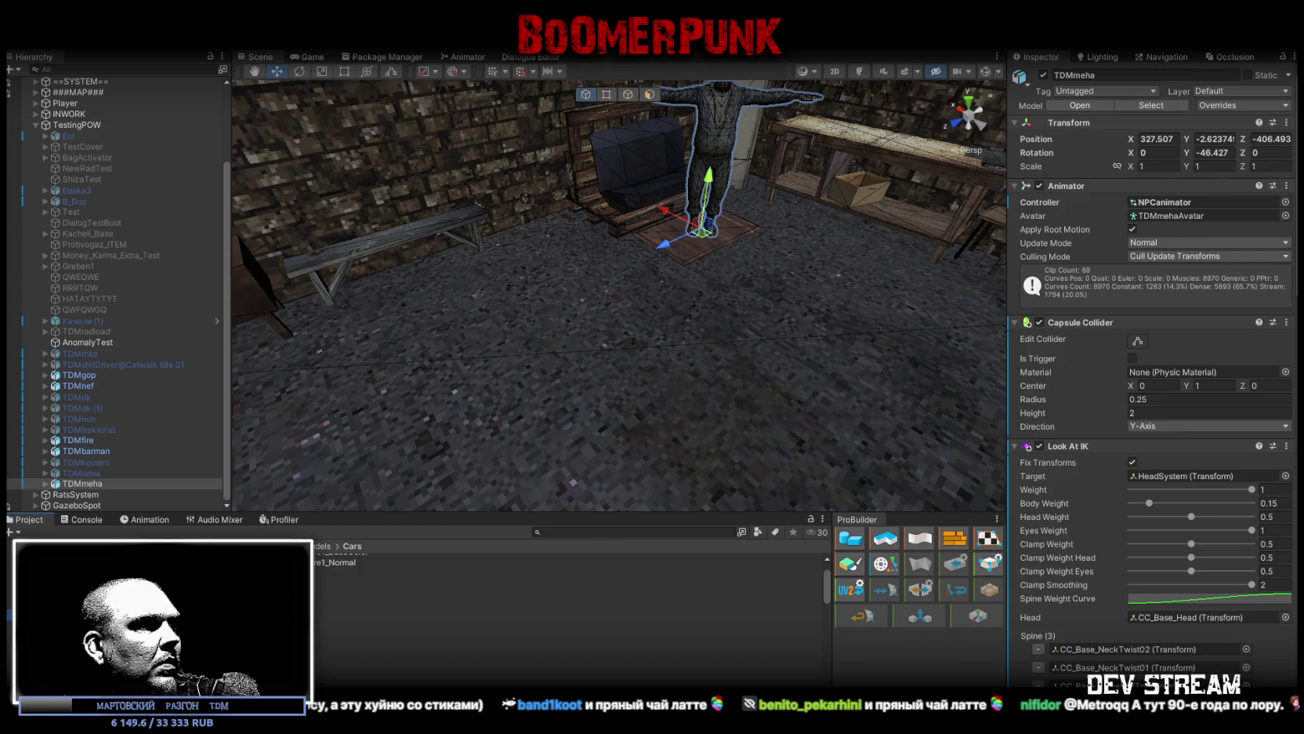
{"action": "left_click", "coordinate": [549, 670]}
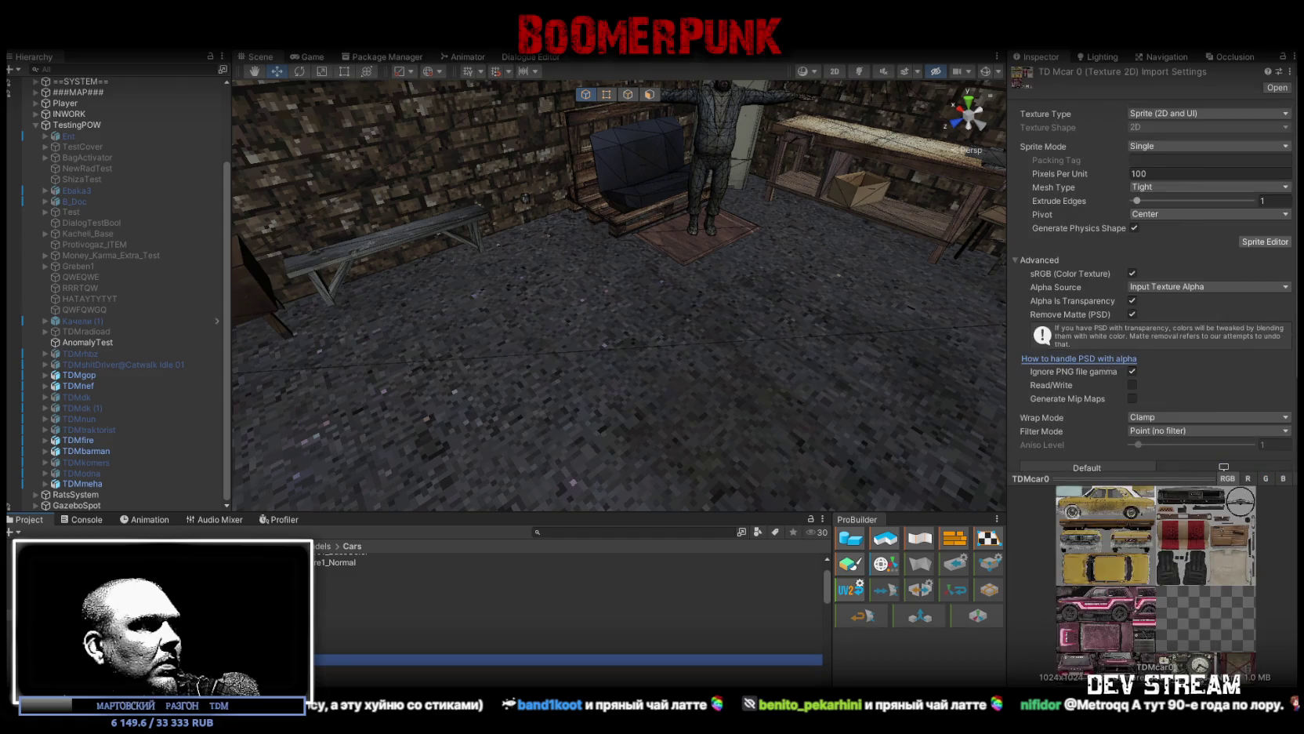
{"action": "key", "text": "Down"}
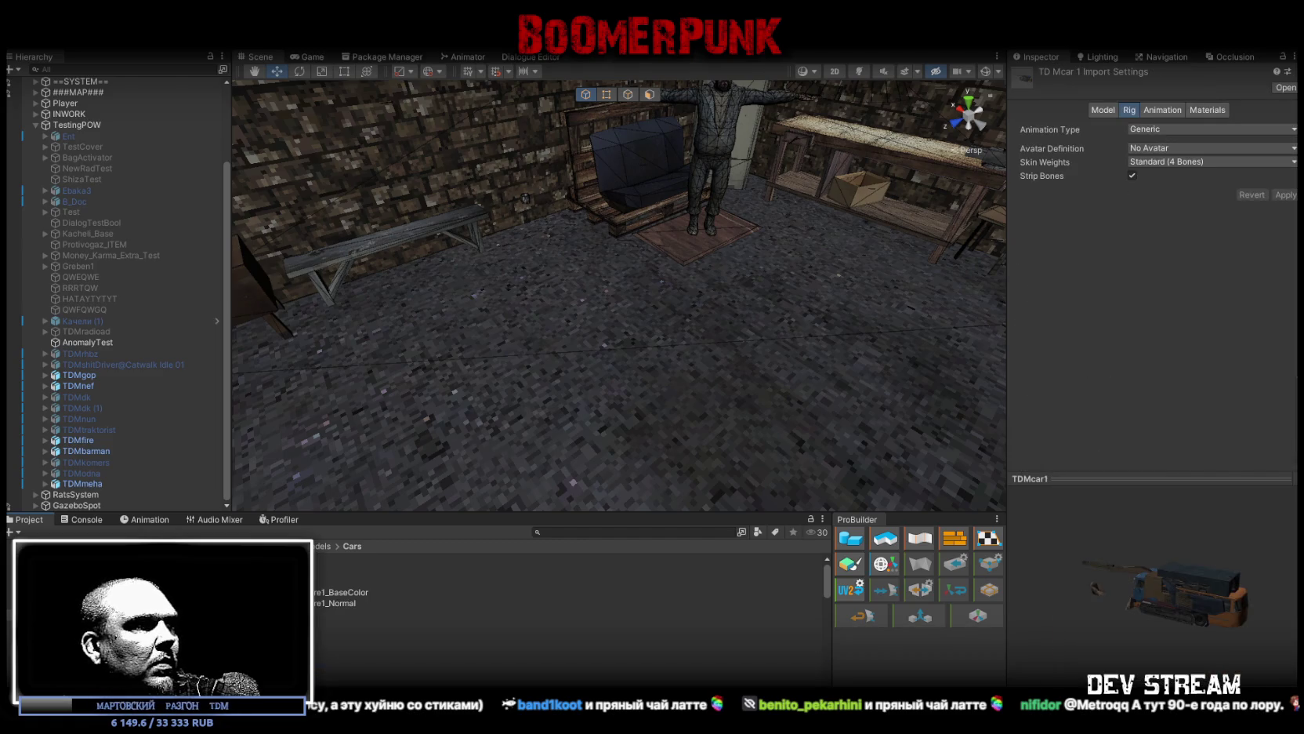
Step: Review the car assets in the list and drag TDMcar1 into the scene
{"action": "scroll", "coordinate": [564, 611], "scroll_direction": "down", "scroll_amount": 4}
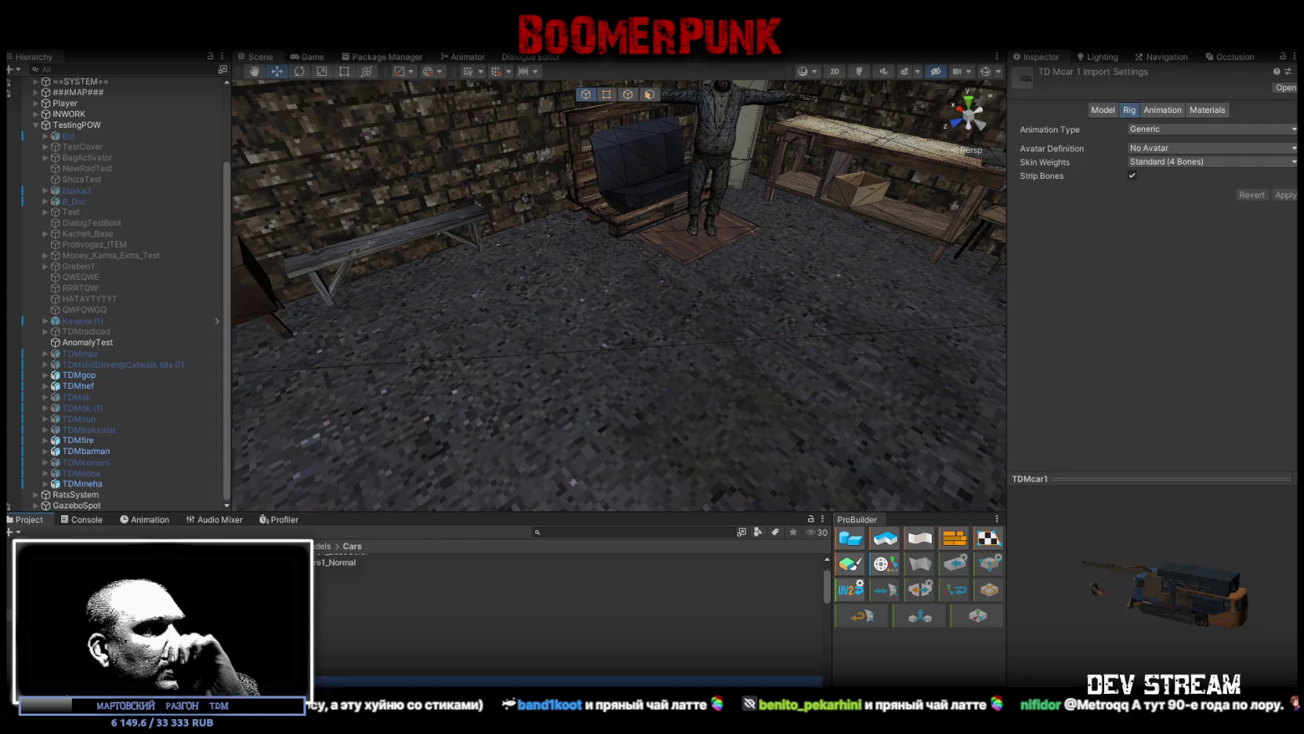
{"action": "scroll", "coordinate": [565, 612], "scroll_direction": "down", "scroll_amount": 2}
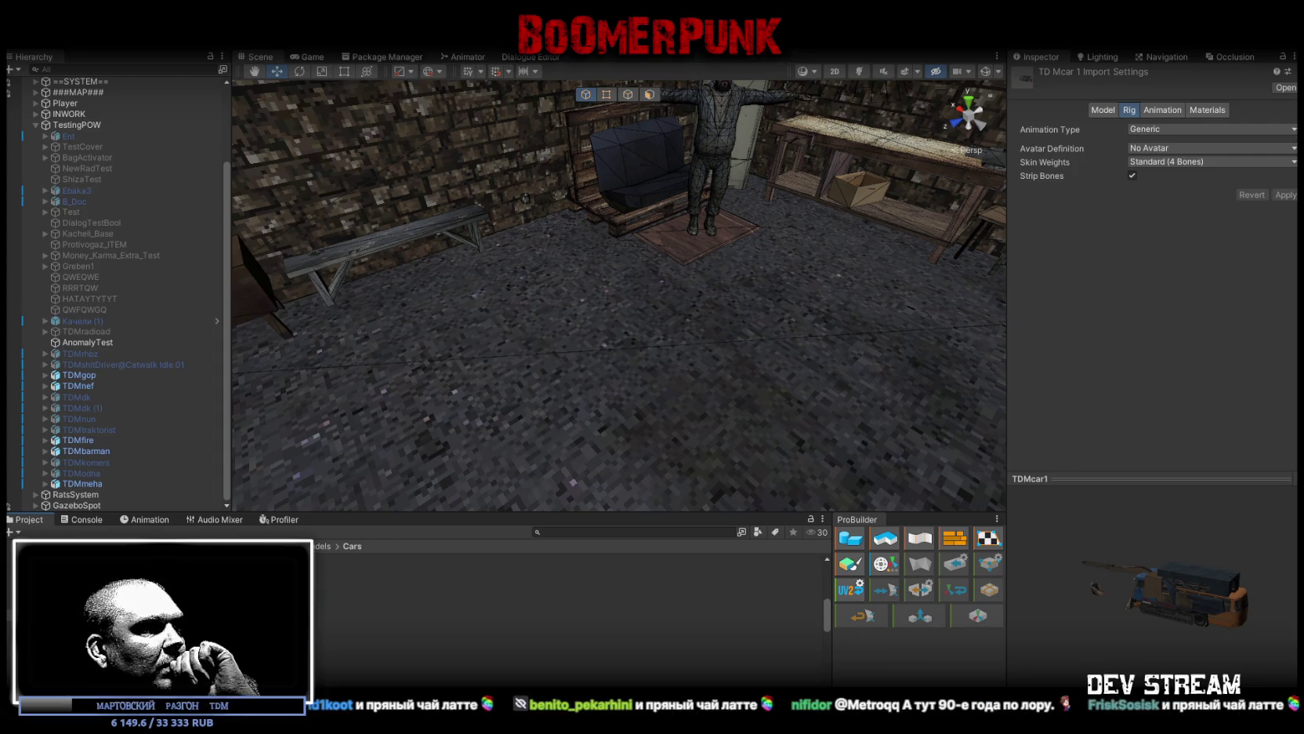
{"action": "scroll", "coordinate": [564, 611], "scroll_direction": "down", "scroll_amount": 1}
{"action": "scroll", "coordinate": [320, 648], "scroll_direction": "up", "scroll_amount": 2}
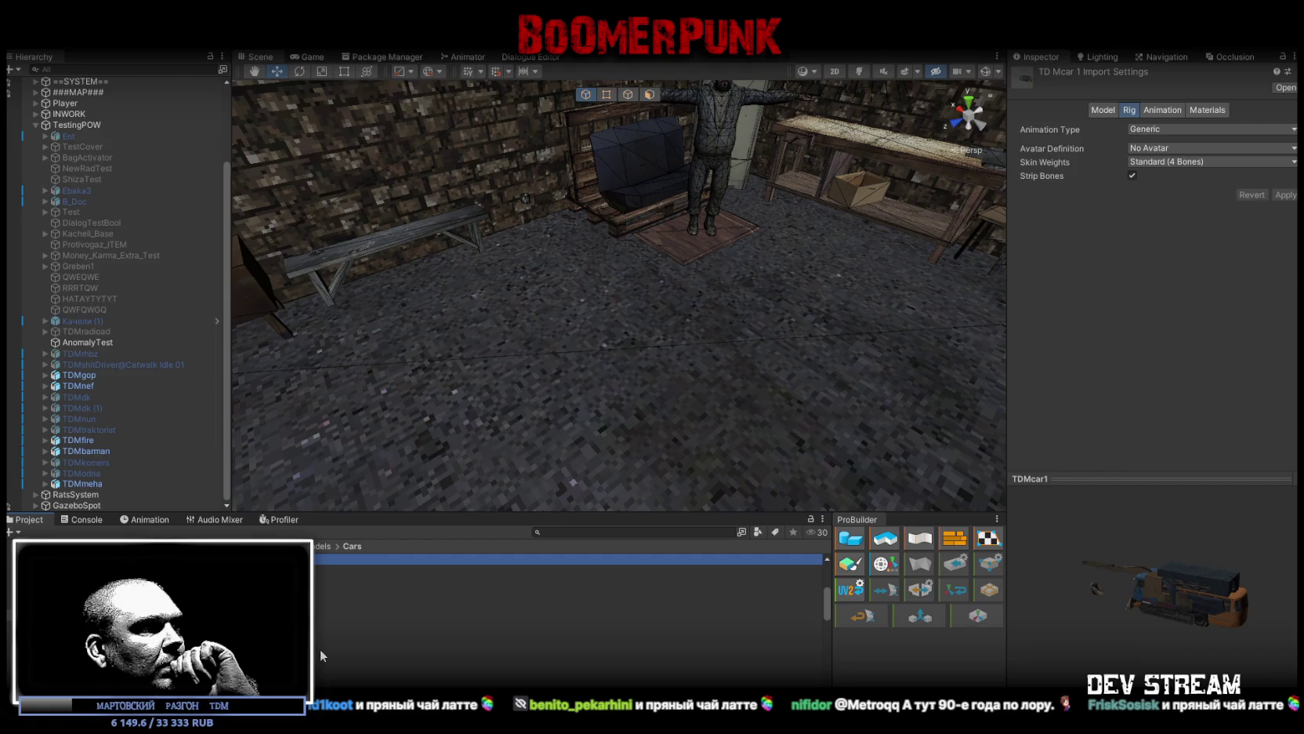
{"action": "scroll", "coordinate": [319, 648], "scroll_direction": "up", "scroll_amount": 2}
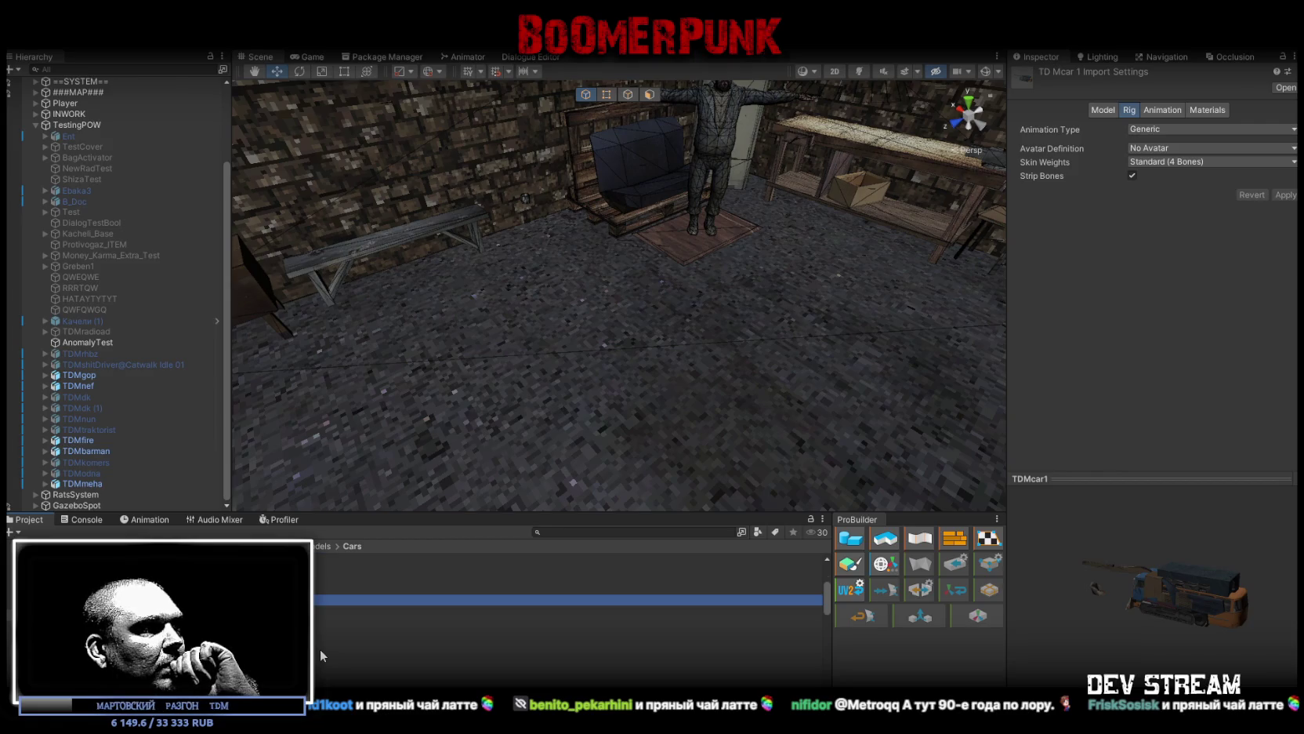
{"action": "scroll", "coordinate": [320, 648], "scroll_direction": "up", "scroll_amount": 2}
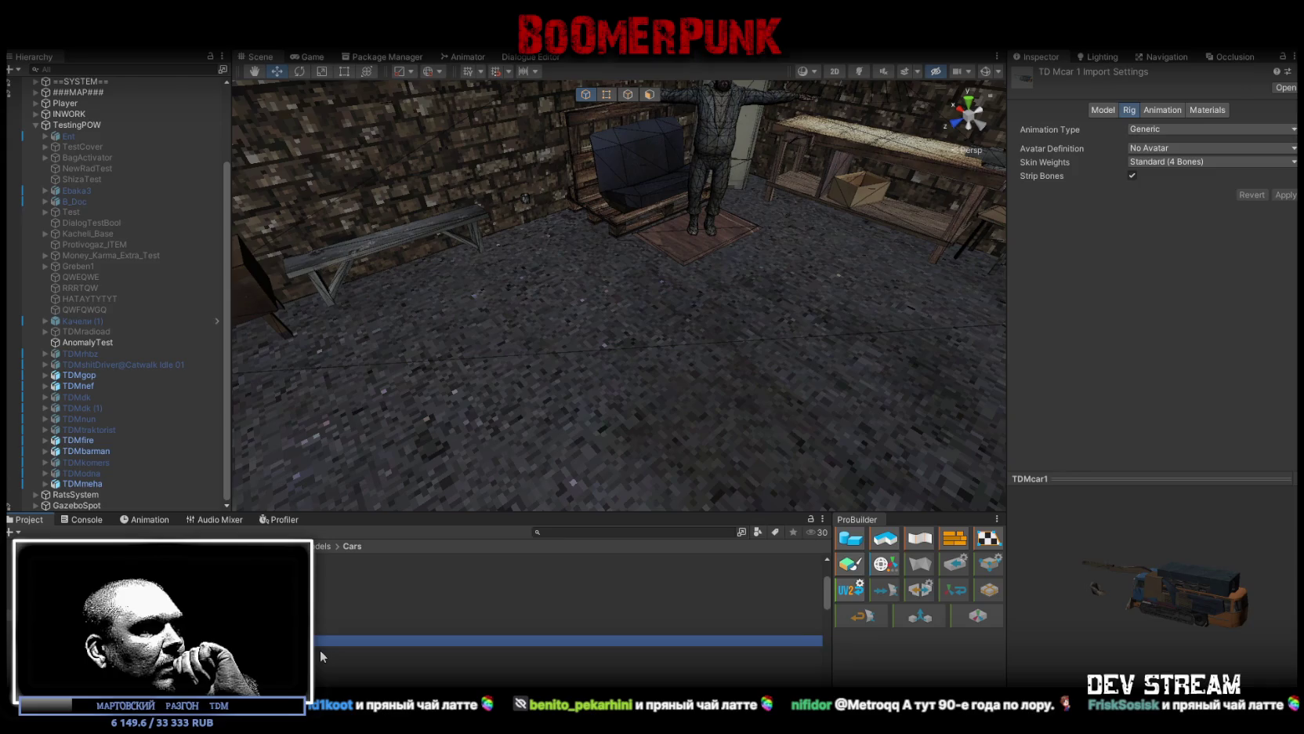
{"action": "scroll", "coordinate": [320, 648], "scroll_direction": "down", "scroll_amount": 6}
{"action": "scroll", "coordinate": [319, 649], "scroll_direction": "down", "scroll_amount": 5}
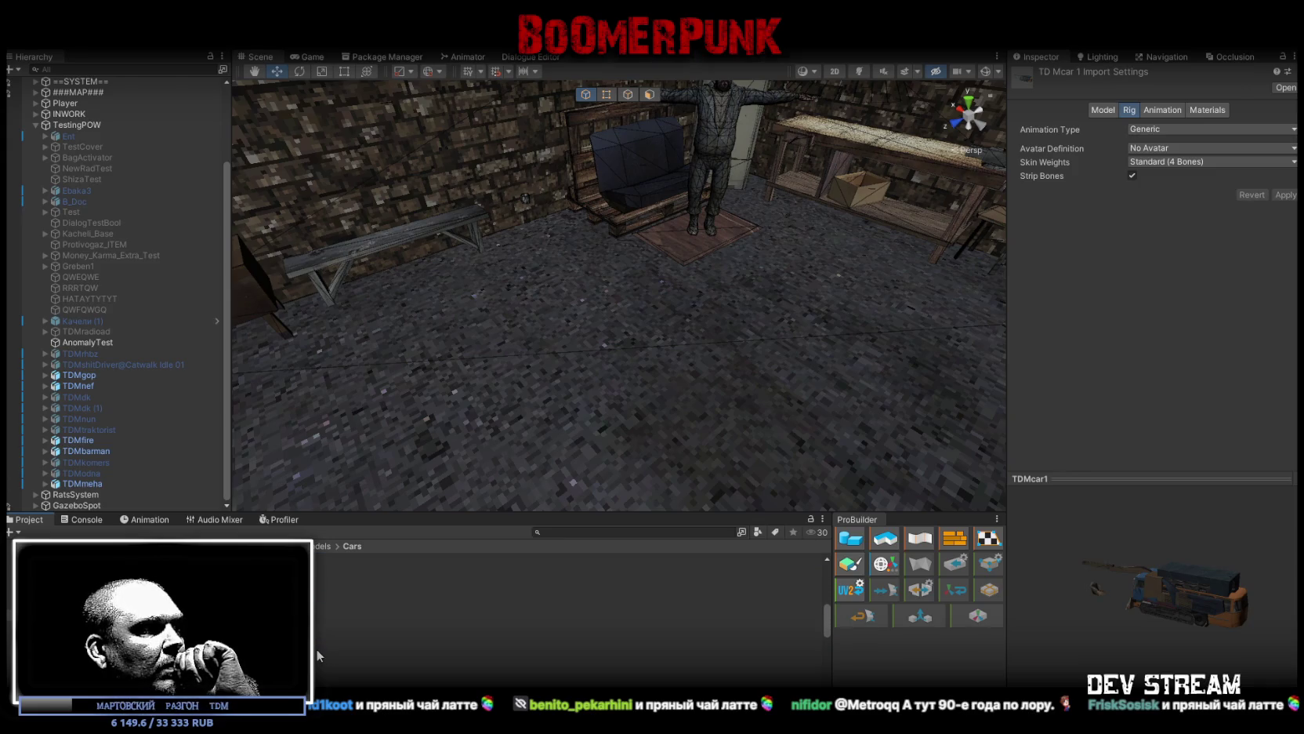
{"action": "scroll", "coordinate": [316, 648], "scroll_direction": "down", "scroll_amount": 2}
{"action": "scroll", "coordinate": [316, 649], "scroll_direction": "up", "scroll_amount": 5}
{"action": "scroll", "coordinate": [319, 648], "scroll_direction": "down", "scroll_amount": 3}
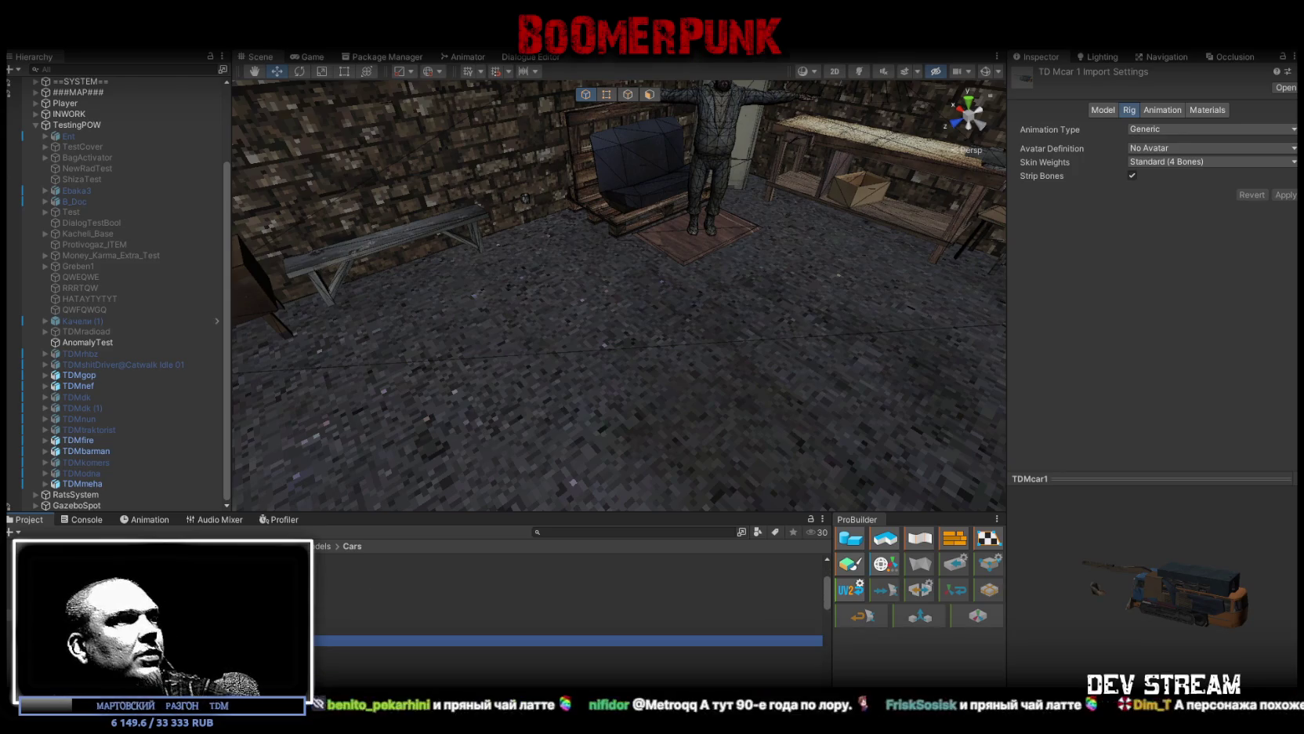
{"action": "mouse_move", "coordinate": [318, 641]}
{"action": "left_mouse_down"}
{"action": "mouse_move", "coordinate": [595, 403]}
{"action": "mouse_move", "coordinate": [652, 315]}
{"action": "mouse_move", "coordinate": [786, 315]}
{"action": "left_mouse_up"}
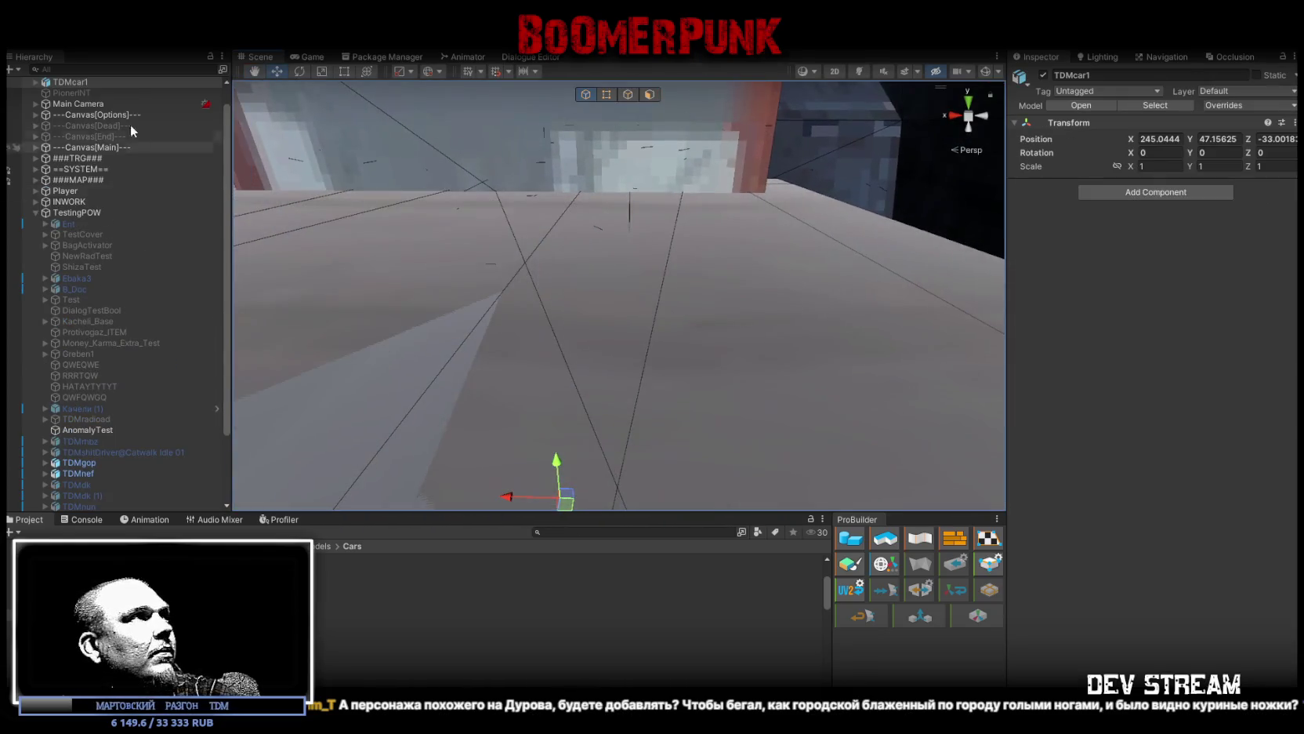
Step: Expand TDMcar1 and its carpack1 parts in the Hierarchy, then delete TDMcar1
{"action": "left_click", "coordinate": [35, 82]}
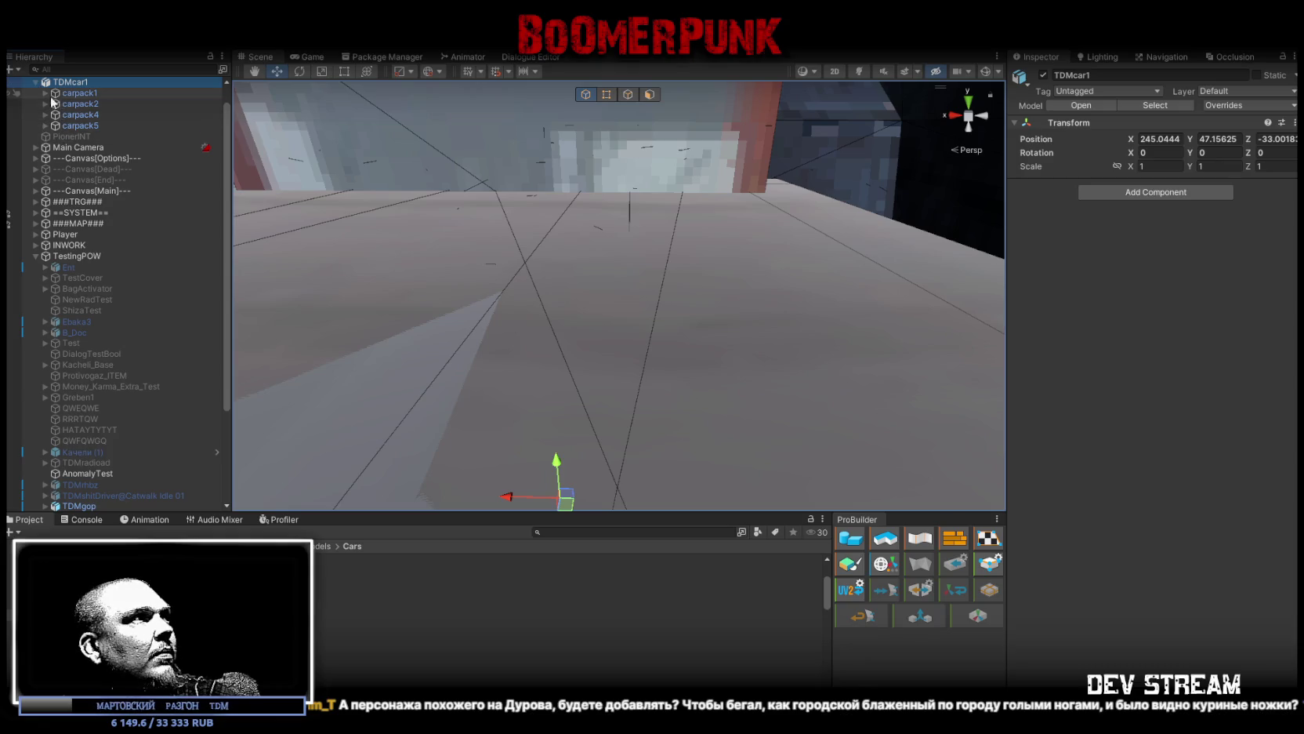
{"action": "left_click", "coordinate": [47, 94]}
{"action": "left_click", "coordinate": [46, 95]}
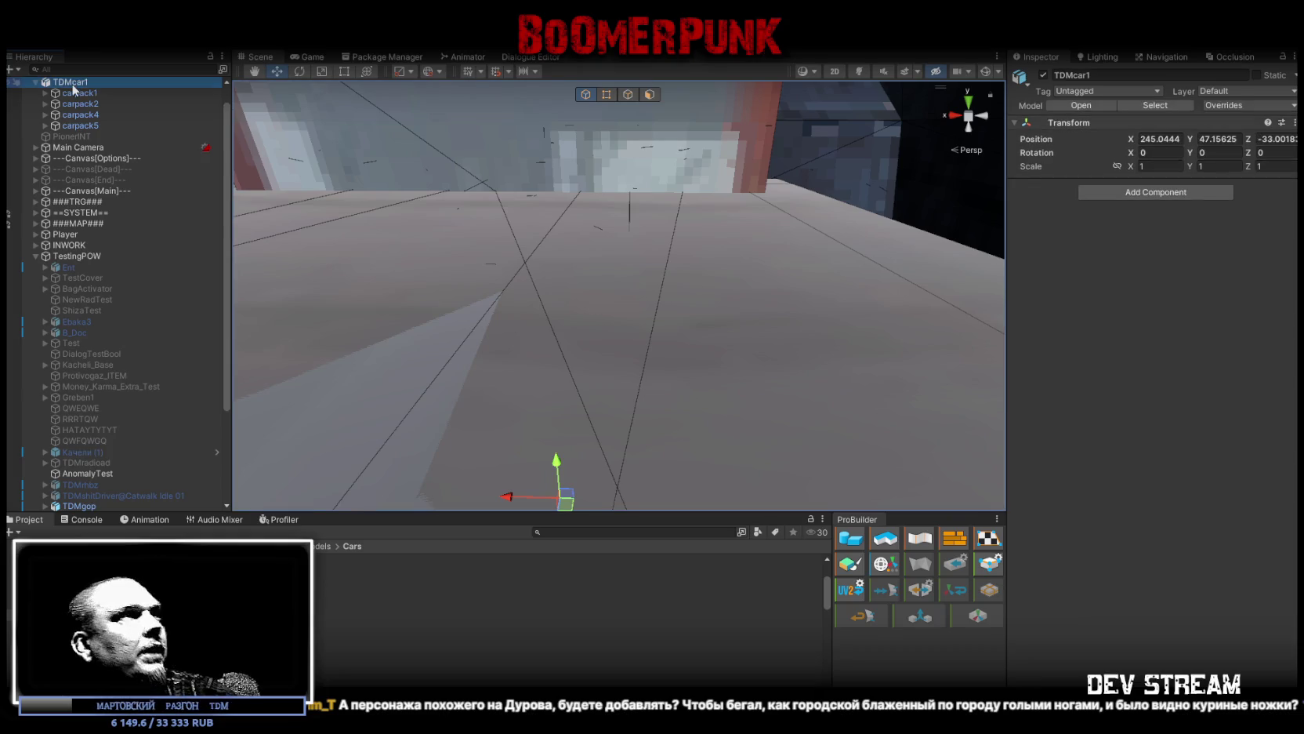
{"action": "key", "text": "Delete"}
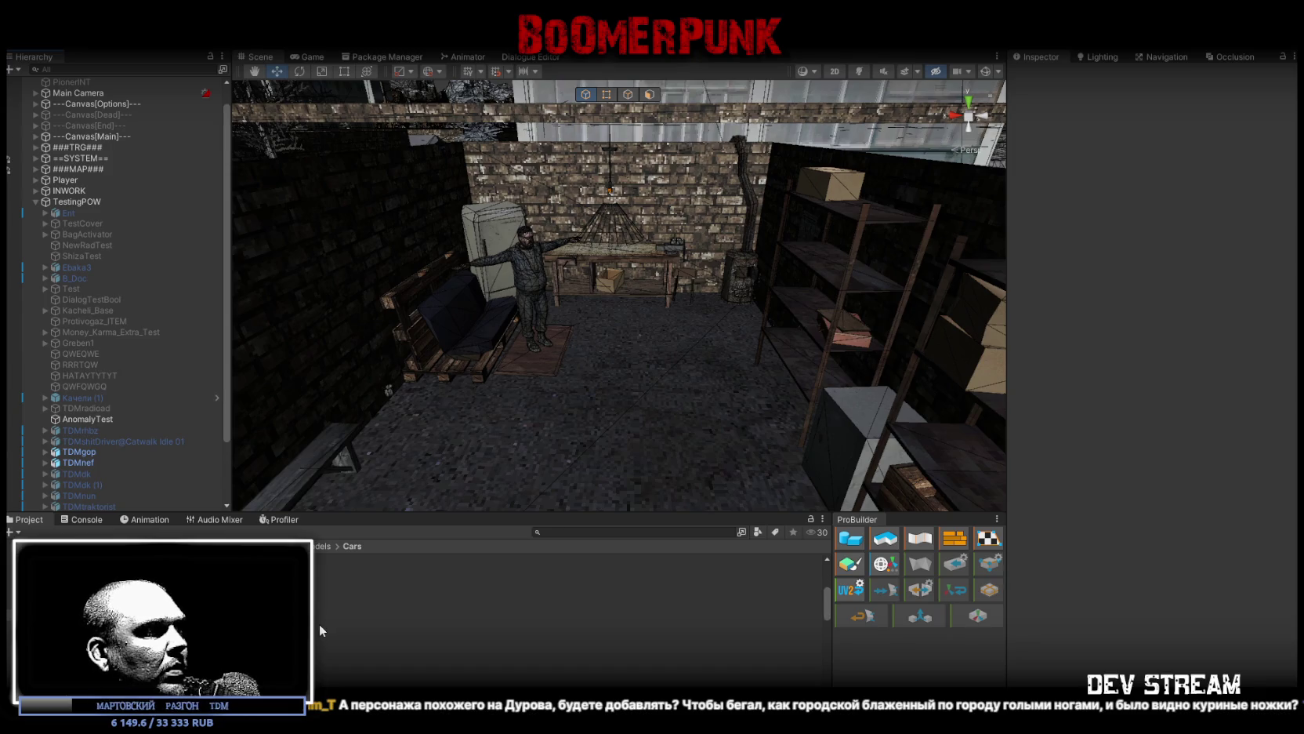
Step: Inspect the TD Mcar 3 and TD Mcar N1 models, and place TDMcarN1 on the basement floor
{"action": "left_click", "coordinate": [470, 638]}
{"action": "scroll", "coordinate": [548, 611], "scroll_direction": "down", "scroll_amount": 2}
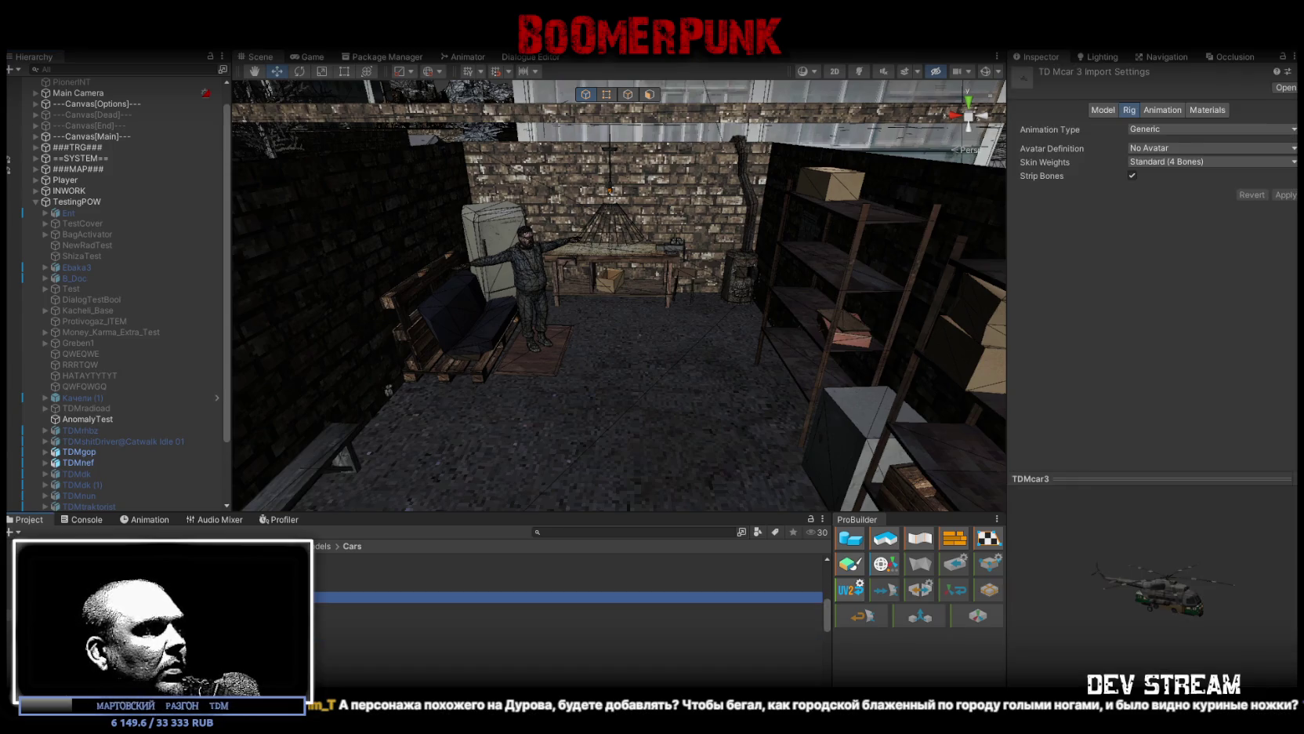
{"action": "left_click", "coordinate": [315, 628]}
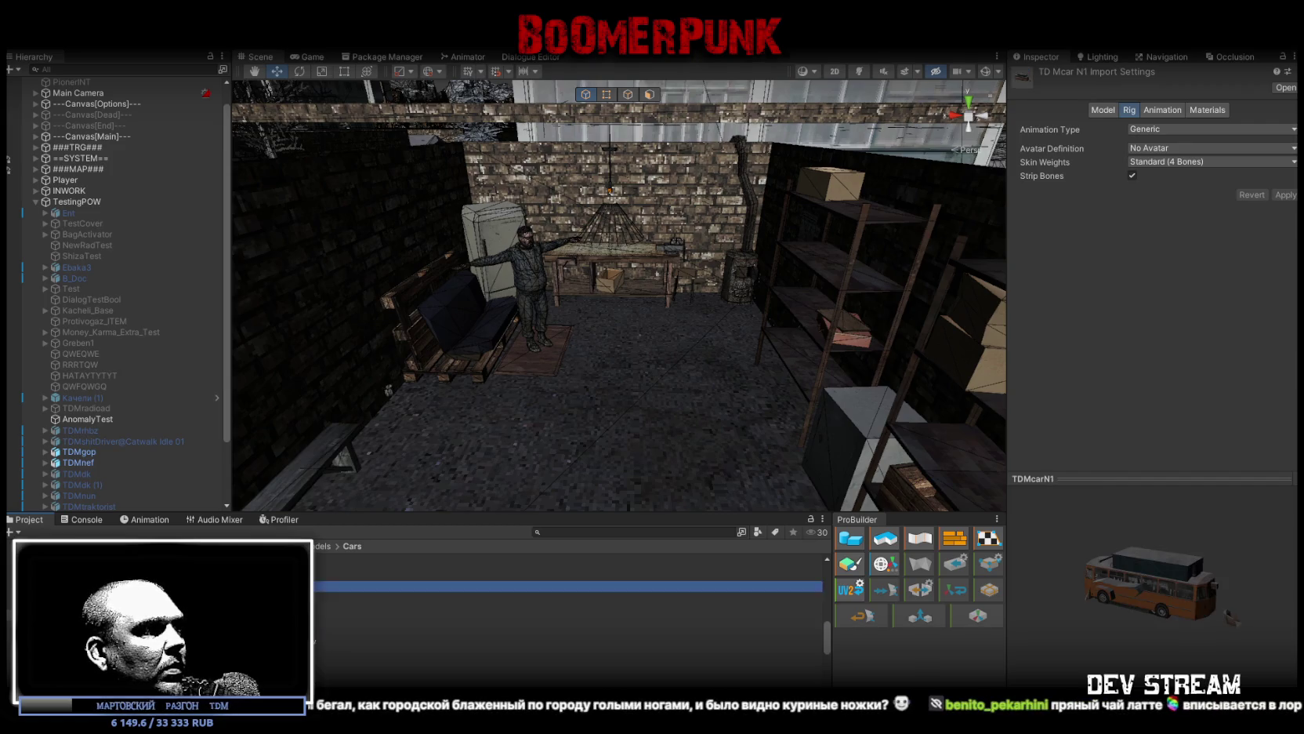
{"action": "scroll", "coordinate": [572, 612], "scroll_direction": "down", "scroll_amount": 2}
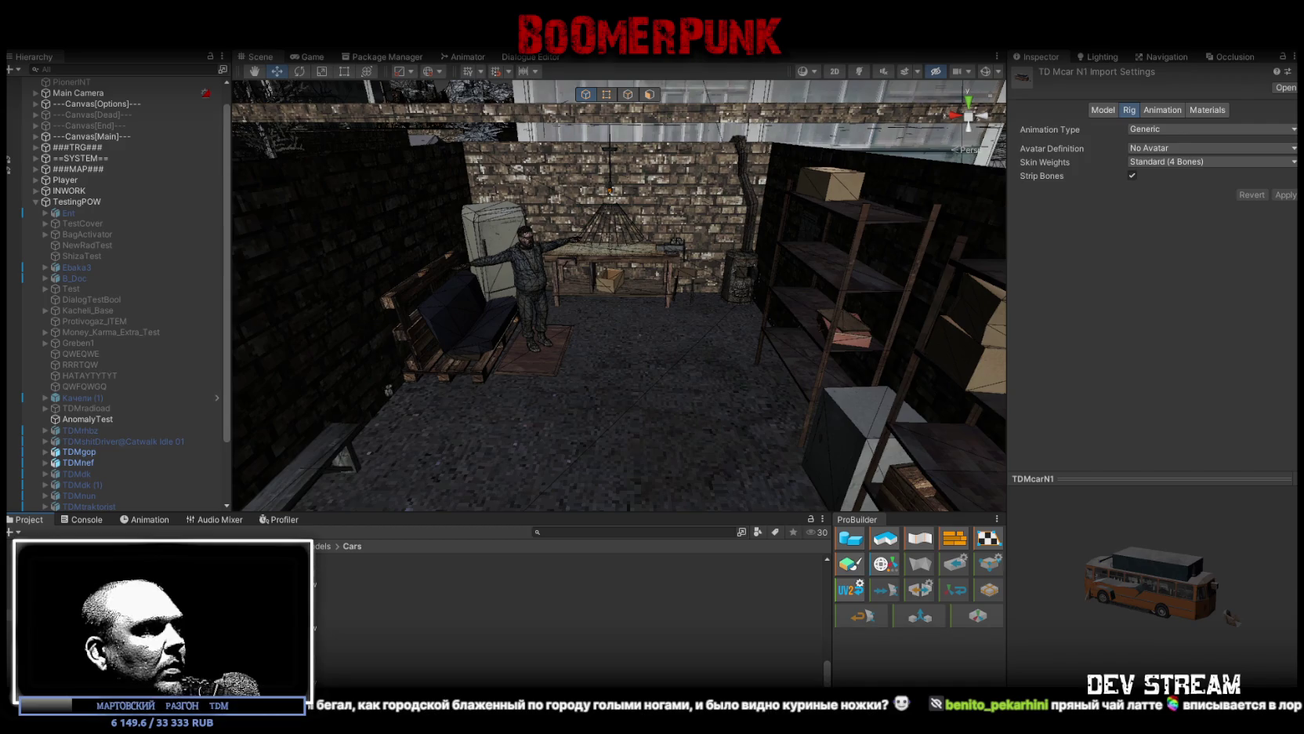
{"action": "scroll", "coordinate": [572, 612], "scroll_direction": "up", "scroll_amount": 2}
{"action": "scroll", "coordinate": [573, 612], "scroll_direction": "up", "scroll_amount": 1}
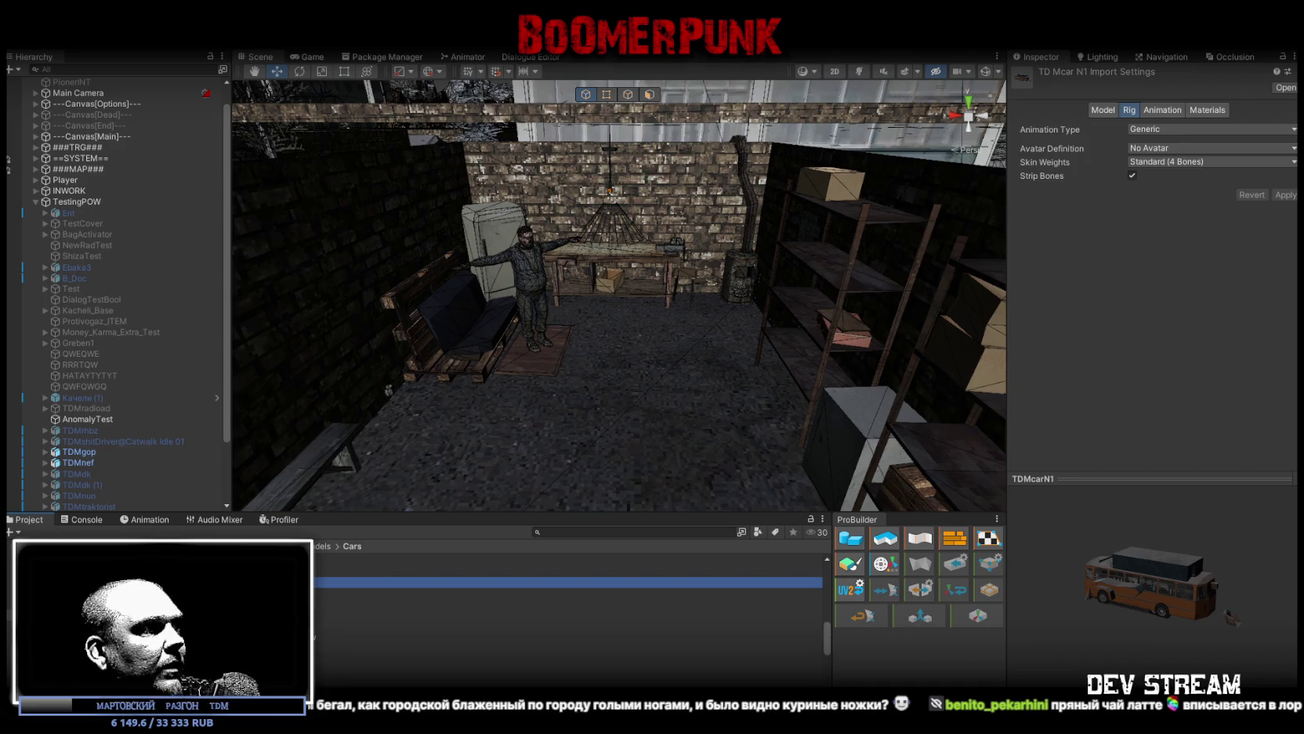
{"action": "mouse_move", "coordinate": [572, 583]}
{"action": "left_mouse_down"}
{"action": "mouse_move", "coordinate": [582, 423]}
{"action": "mouse_move", "coordinate": [607, 420]}
{"action": "left_mouse_up"}
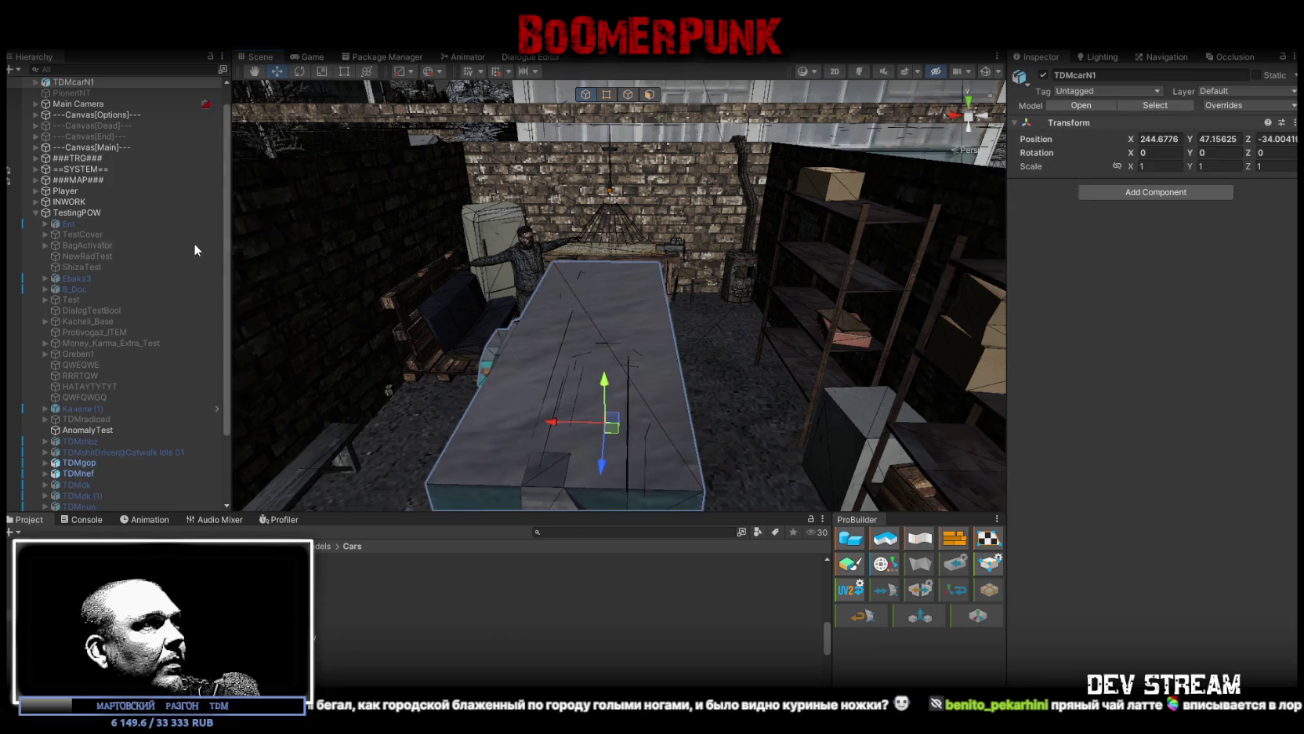
Step: Duplicate TDMcarN1's newcarpack0 and move the copy to the Hierarchy's top level
{"action": "left_click", "coordinate": [36, 82]}
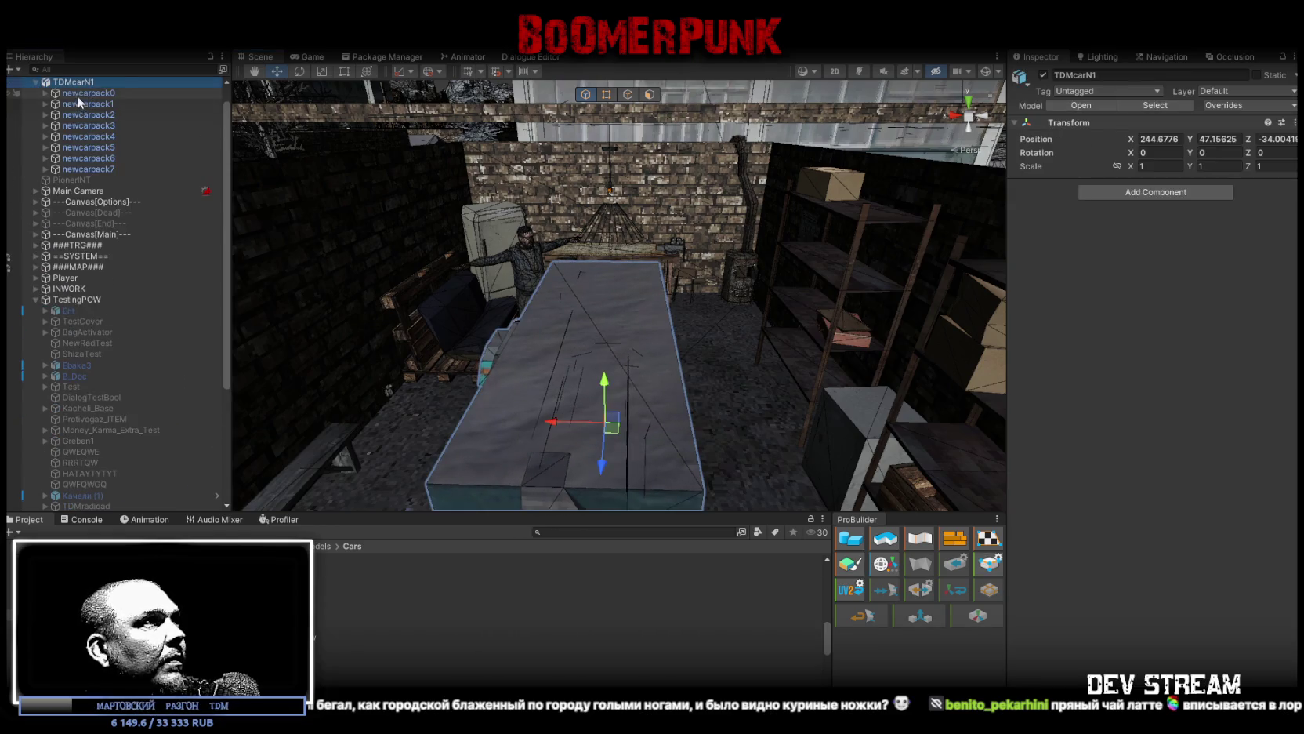
{"action": "left_click", "coordinate": [77, 93]}
{"action": "key", "text": "ctrl+d"}
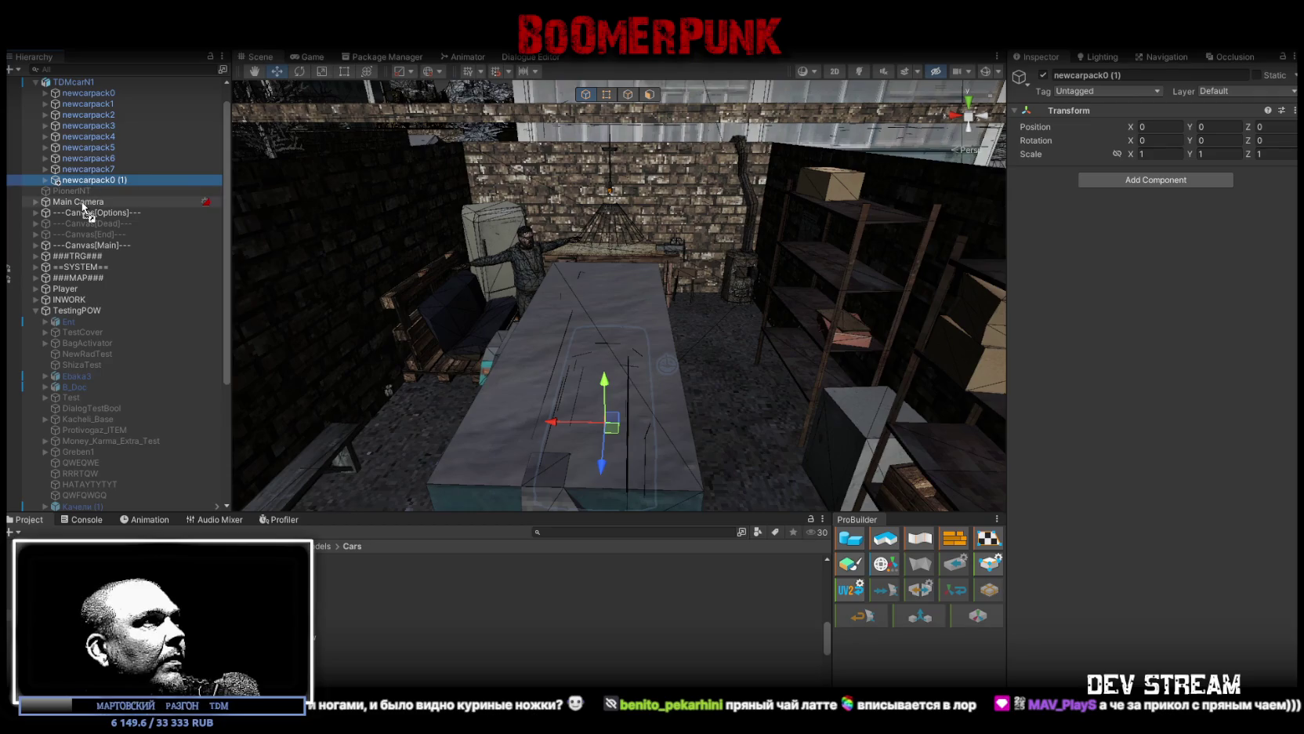
{"action": "left_click_drag", "start_coordinate": [81, 201], "coordinate": [82, 198]}
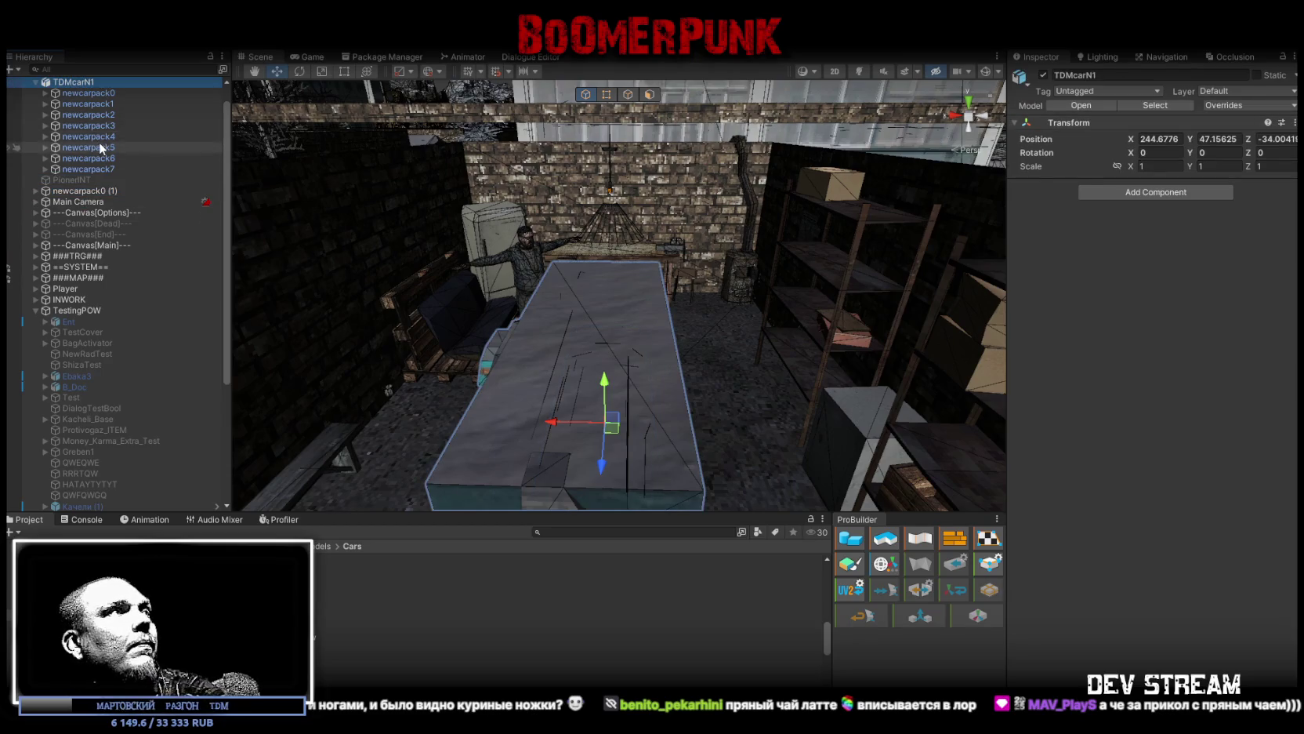
Step: Inspect the newcarpack0 (1) taxi copy's parts, delete it, and place the car model again
{"action": "left_click", "coordinate": [81, 92]}
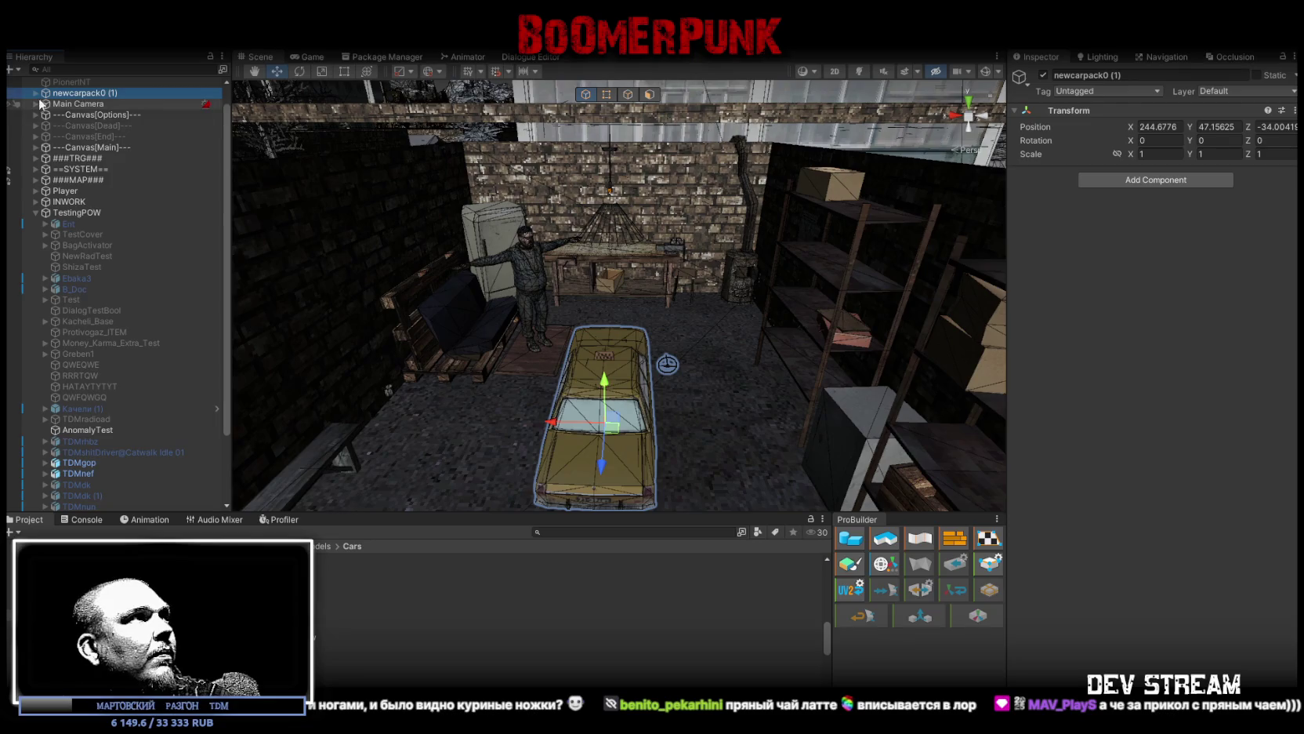
{"action": "left_click", "coordinate": [36, 93]}
{"action": "left_click", "coordinate": [74, 105]}
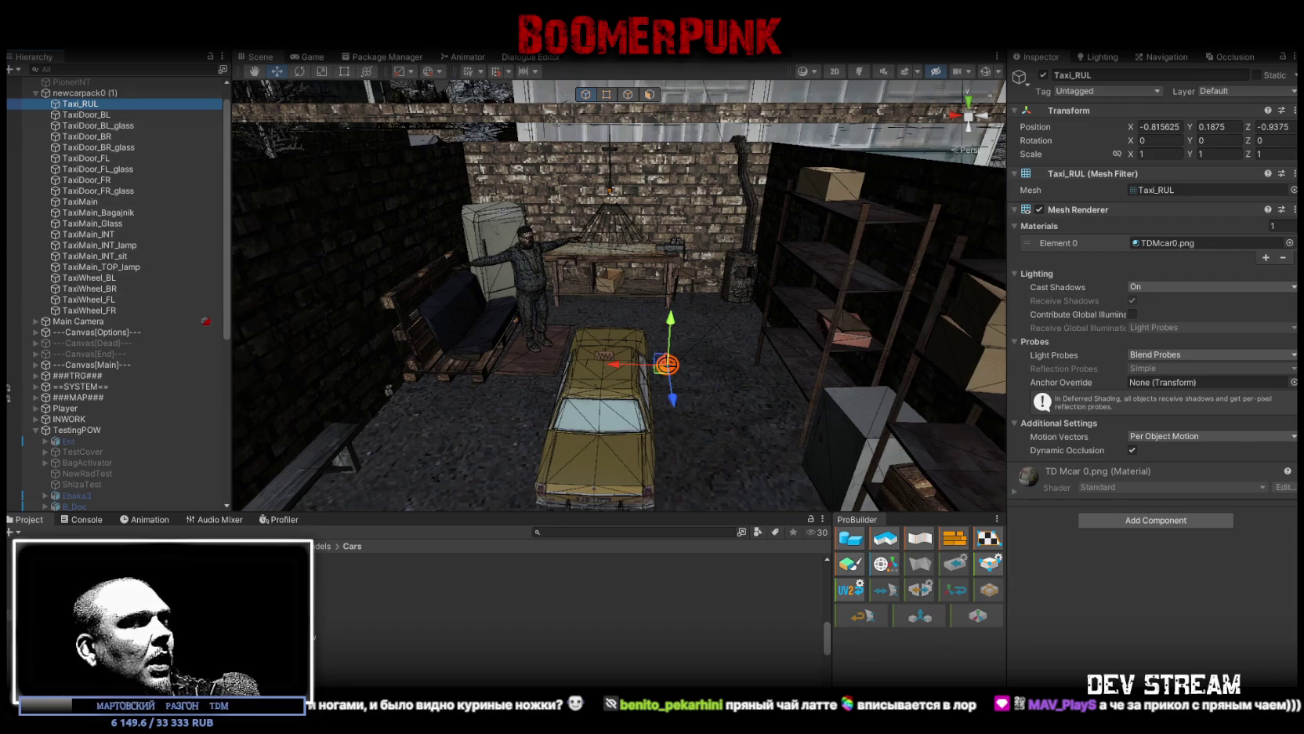
{"action": "left_click", "coordinate": [74, 94]}
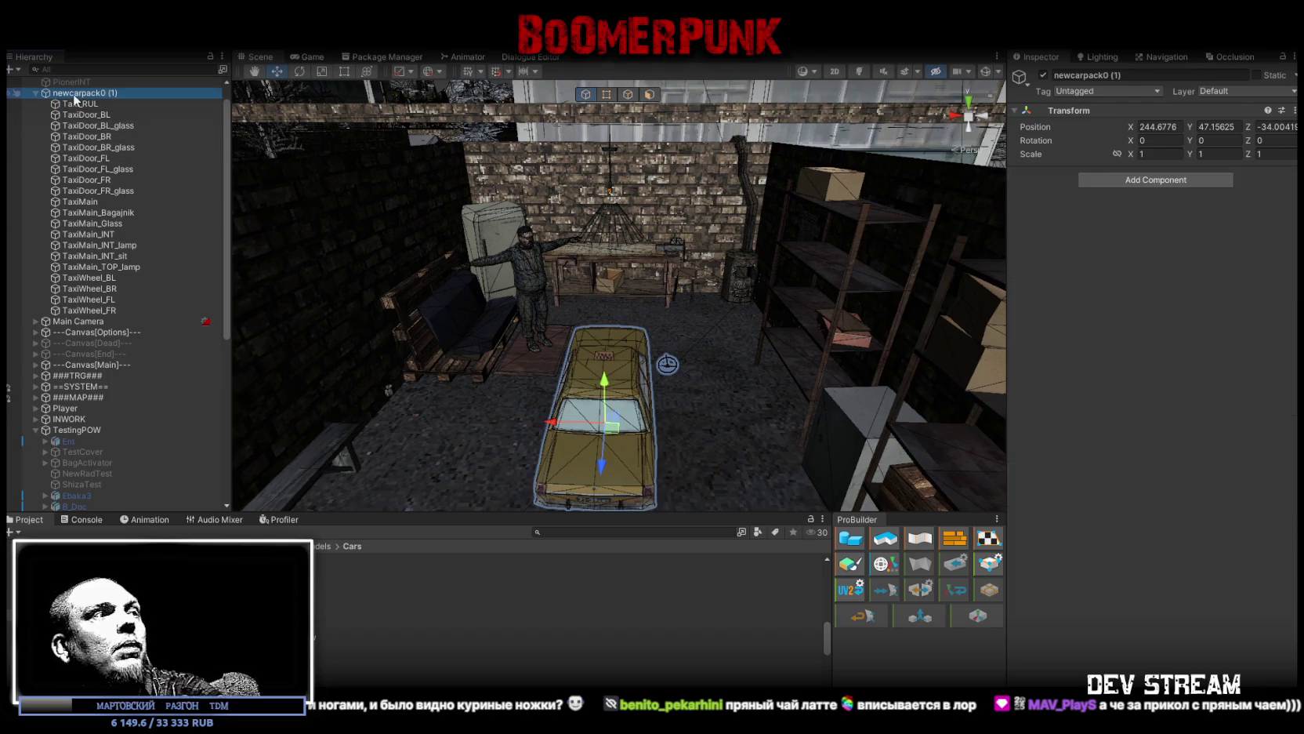
{"action": "key", "text": "Delete"}
{"action": "mouse_move", "coordinate": [471, 582]}
{"action": "left_mouse_down"}
{"action": "mouse_move", "coordinate": [314, 549]}
{"action": "mouse_move", "coordinate": [180, 104]}
{"action": "mouse_move", "coordinate": [157, 93]}
{"action": "mouse_move", "coordinate": [605, 428]}
{"action": "left_mouse_up"}
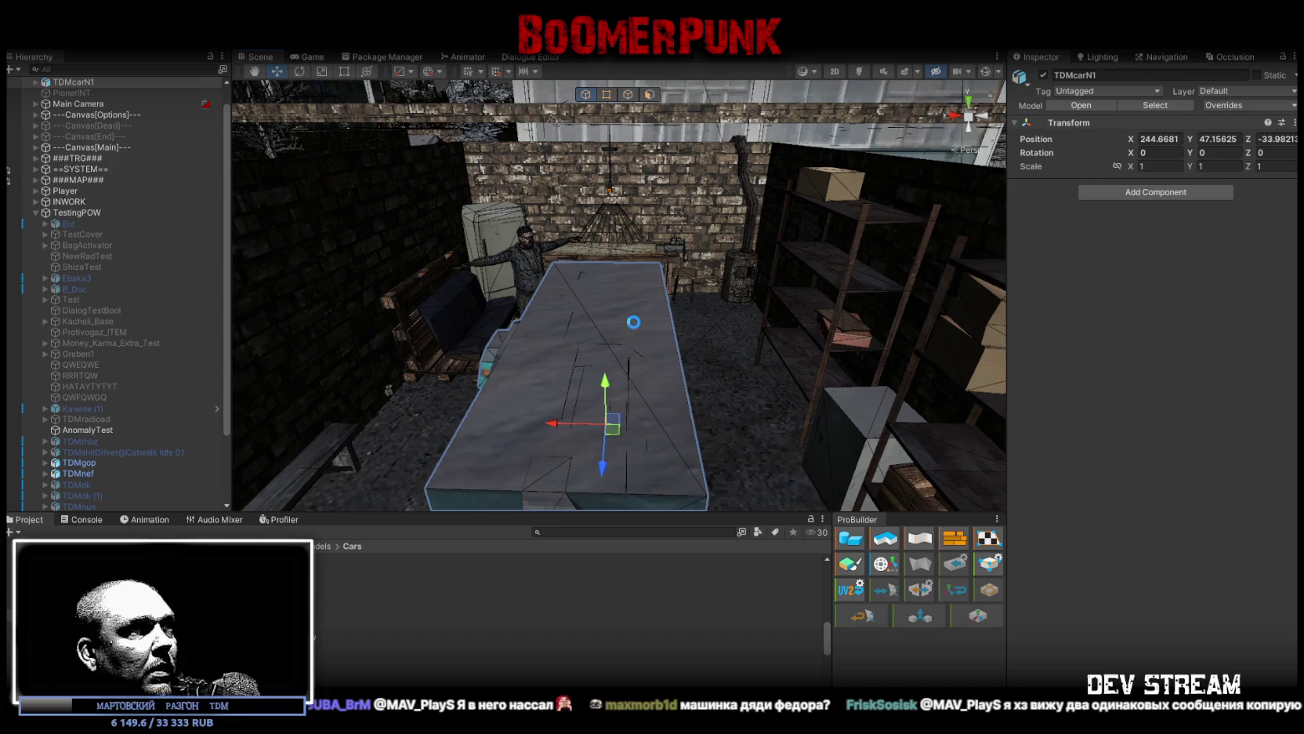
Step: Deactivate newcarpack1 through newcarpack7 inside TDMcarN1
{"action": "left_click", "coordinate": [35, 82]}
{"action": "left_click", "coordinate": [75, 94]}
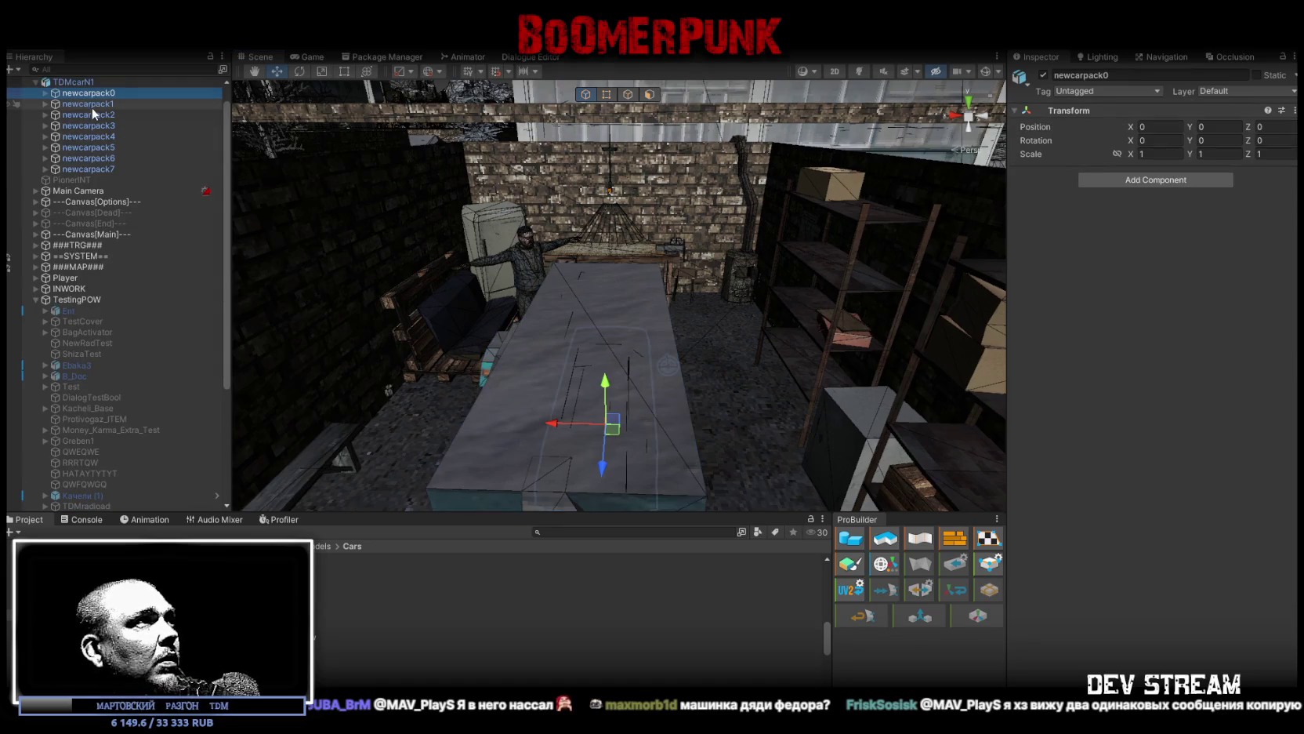
{"action": "left_click", "coordinate": [79, 104]}
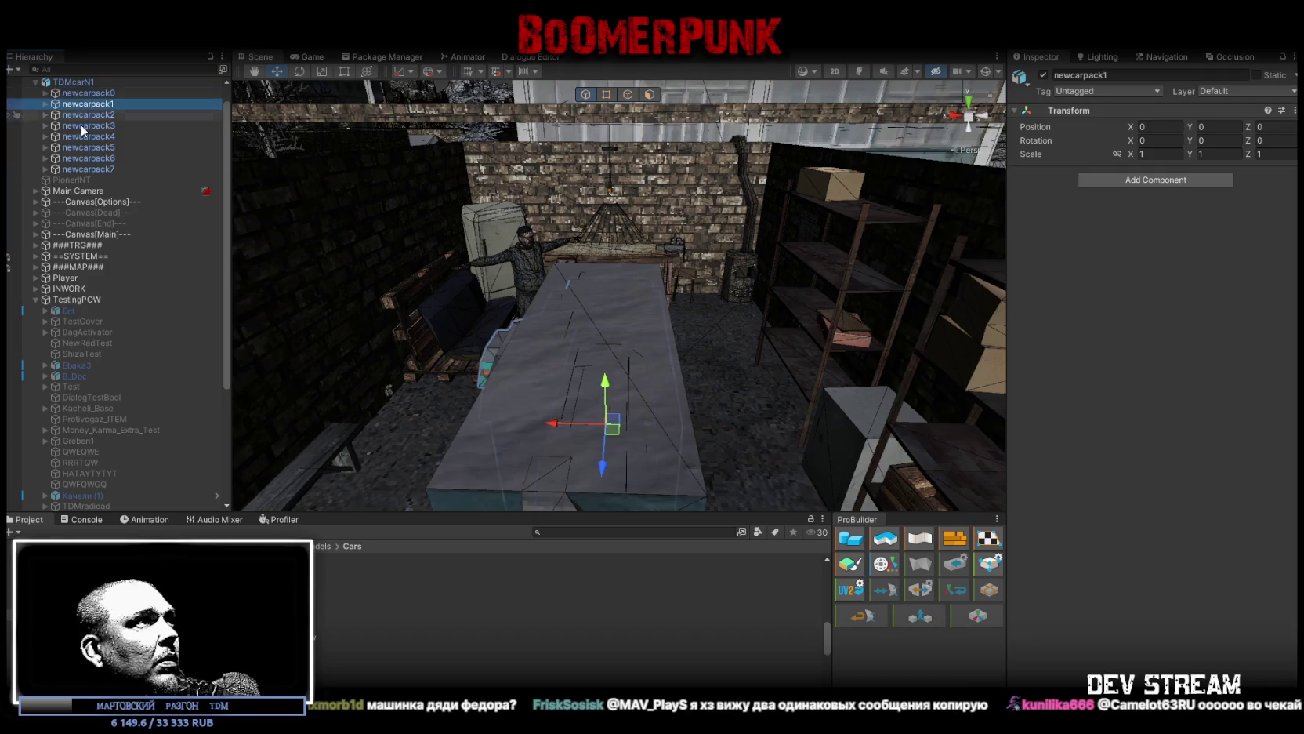
{"action": "left_click", "coordinate": [88, 165], "text": "shift"}
{"action": "left_click", "coordinate": [1041, 76]}
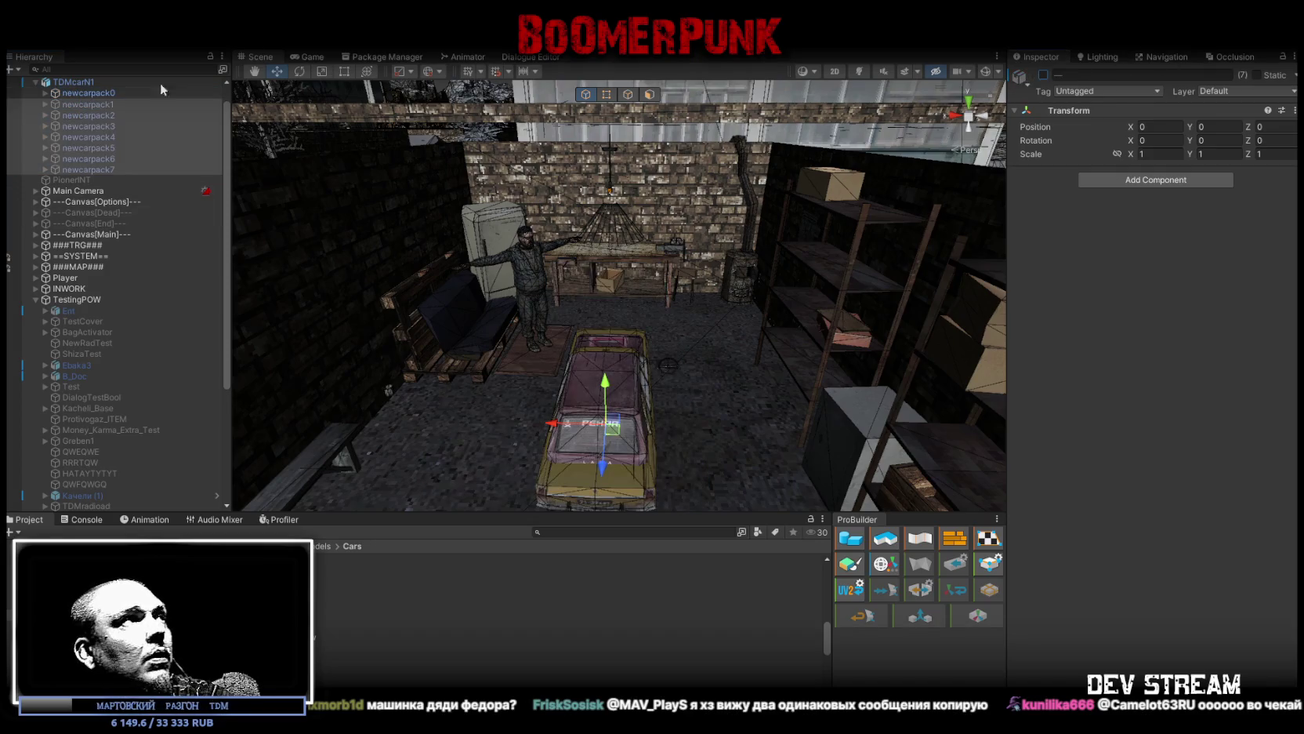
Step: Deactivate newcarpack0's taxi parts Taxi_RUL through TaxiWheel_FR, then select the red street car
{"action": "left_click", "coordinate": [44, 93]}
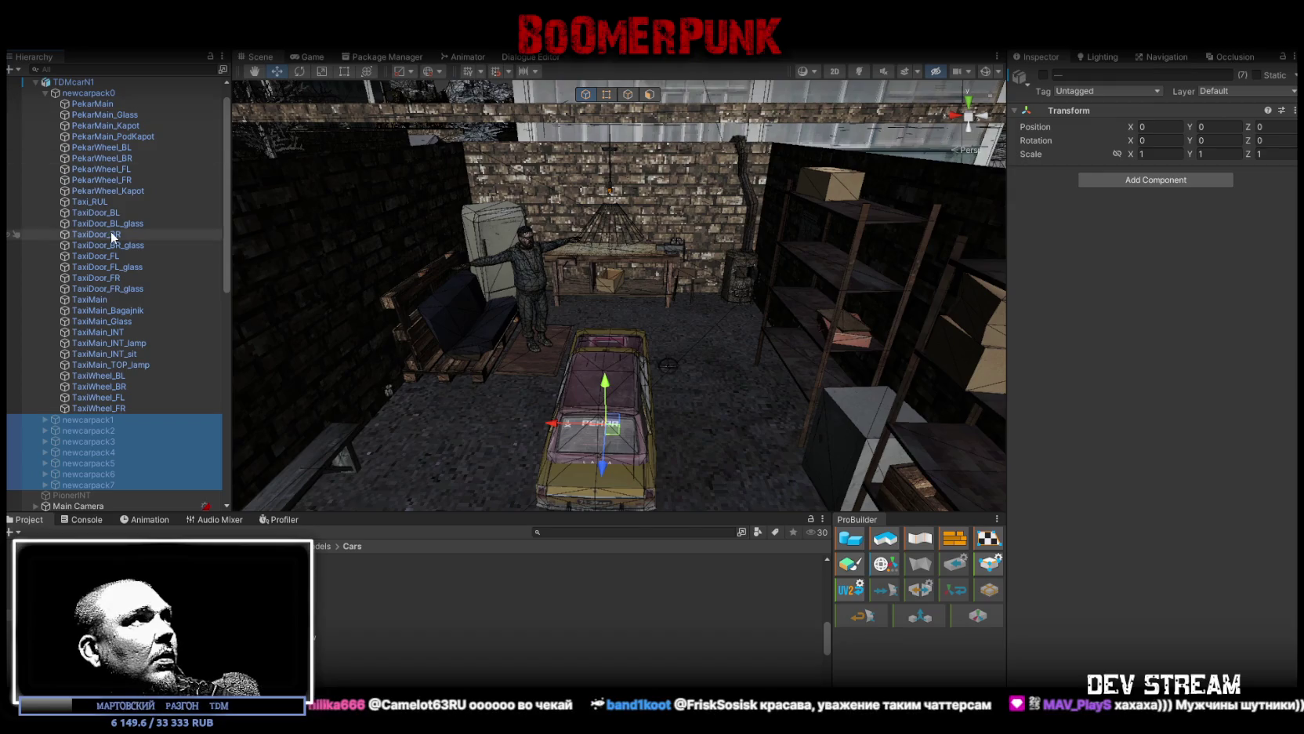
{"action": "left_click", "coordinate": [93, 202]}
{"action": "left_click", "coordinate": [107, 409], "text": "shift"}
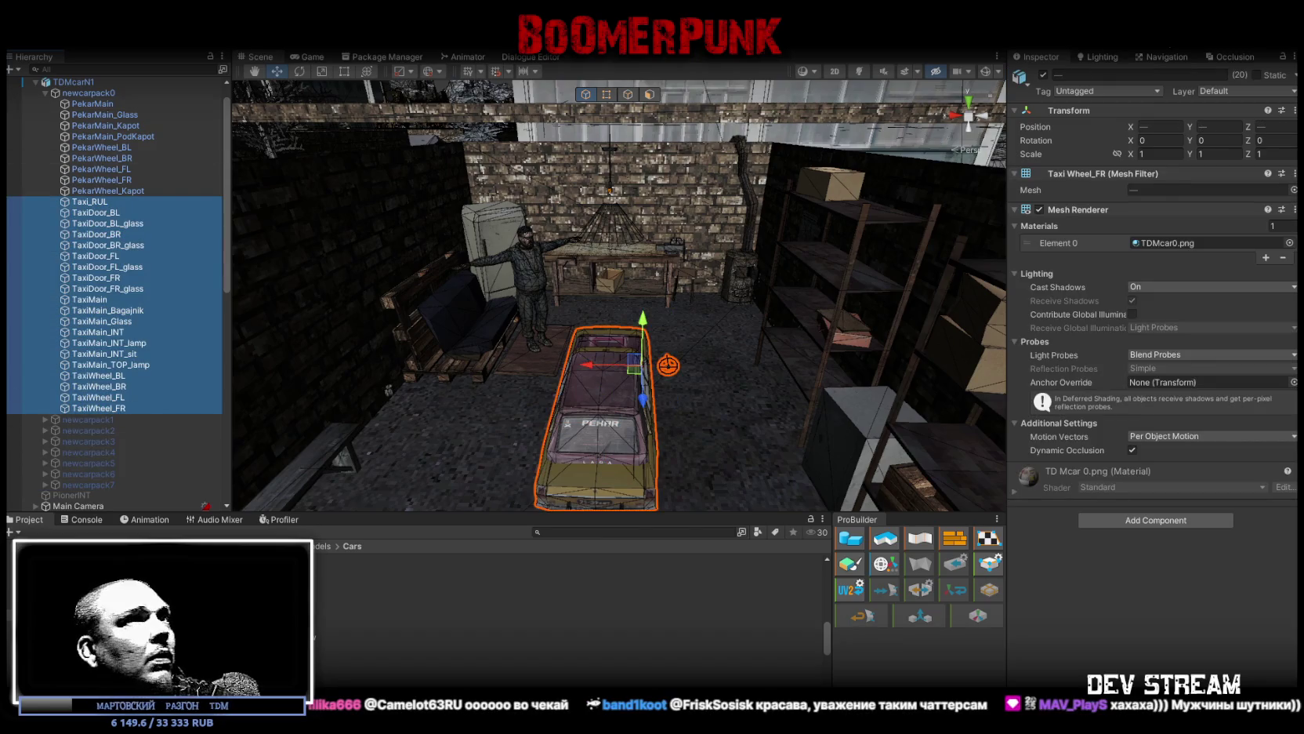
{"action": "left_click", "coordinate": [1044, 75]}
{"action": "mouse_move", "coordinate": [298, 188]}
{"action": "left_mouse_down"}
{"action": "mouse_move", "coordinate": [291, 198]}
{"action": "mouse_move", "coordinate": [967, 198]}
{"action": "mouse_move", "coordinate": [627, 259]}
{"action": "mouse_move", "coordinate": [251, 271]}
{"action": "mouse_move", "coordinate": [635, 219]}
{"action": "mouse_move", "coordinate": [514, 221]}
{"action": "left_mouse_up"}
{"action": "left_click", "coordinate": [582, 254]}
Step: Frame the red car nivoz_base, duplicate it, and drag the copy under TDMcarN1
{"action": "key", "text": "f"}
{"action": "key", "text": "ctrl+d"}
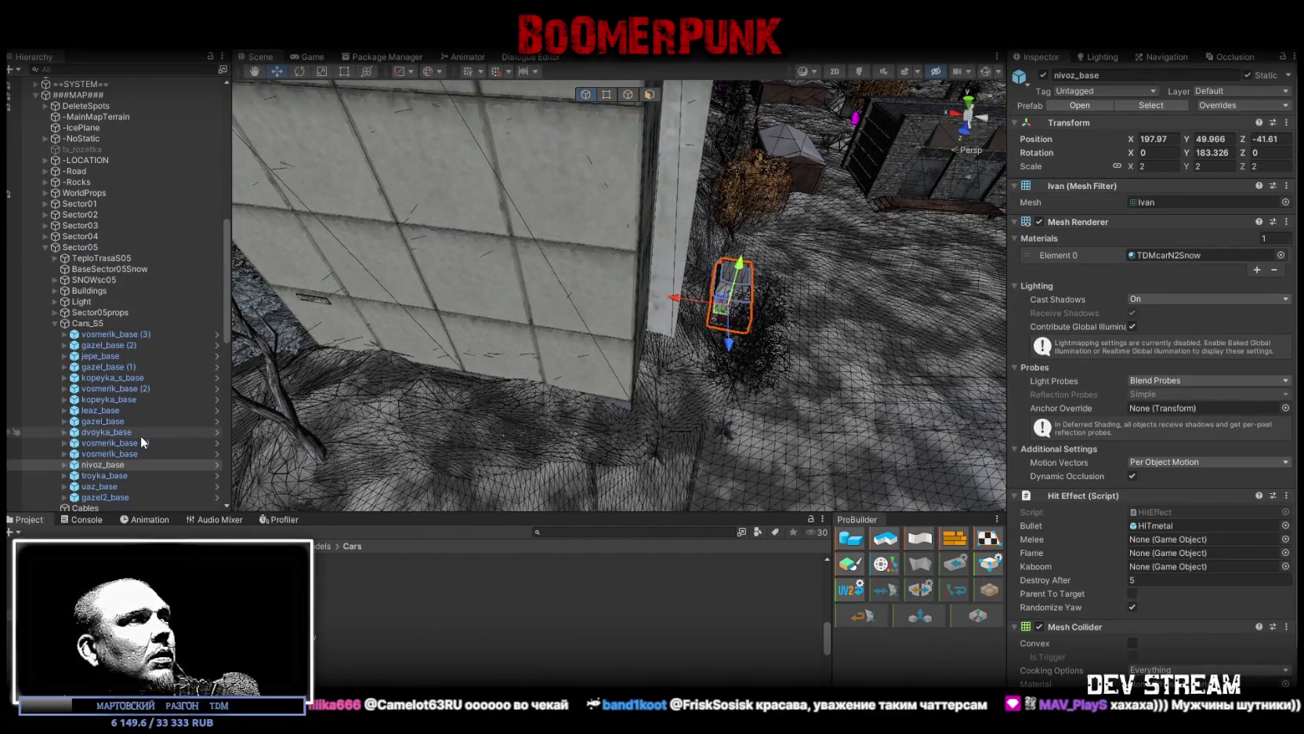
{"action": "mouse_move", "coordinate": [133, 505]}
{"action": "left_mouse_down"}
{"action": "mouse_move", "coordinate": [84, 79]}
{"action": "mouse_move", "coordinate": [77, 102]}
{"action": "left_mouse_up"}
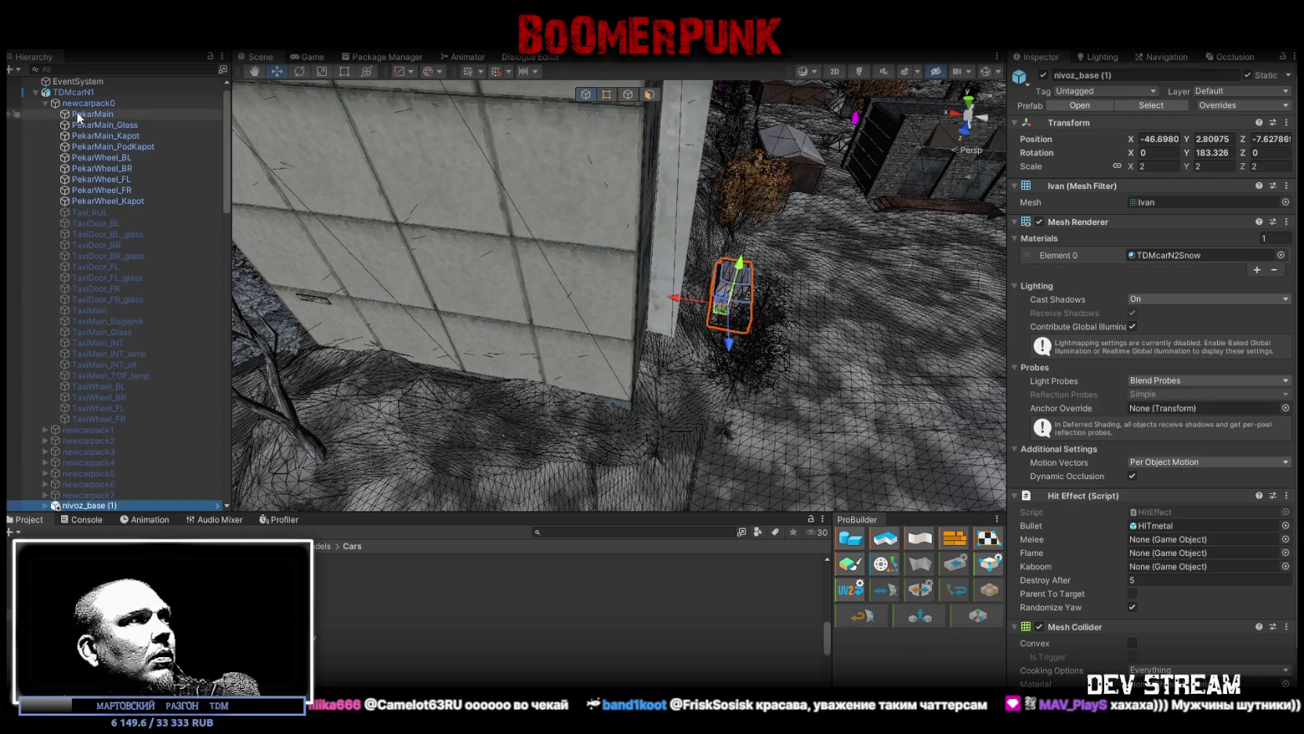
Step: Set the copy's X, Y, Z position and Y rotation to 0, then move it to the top level
{"action": "left_click", "coordinate": [1168, 138]}
{"action": "type", "text": "0"}
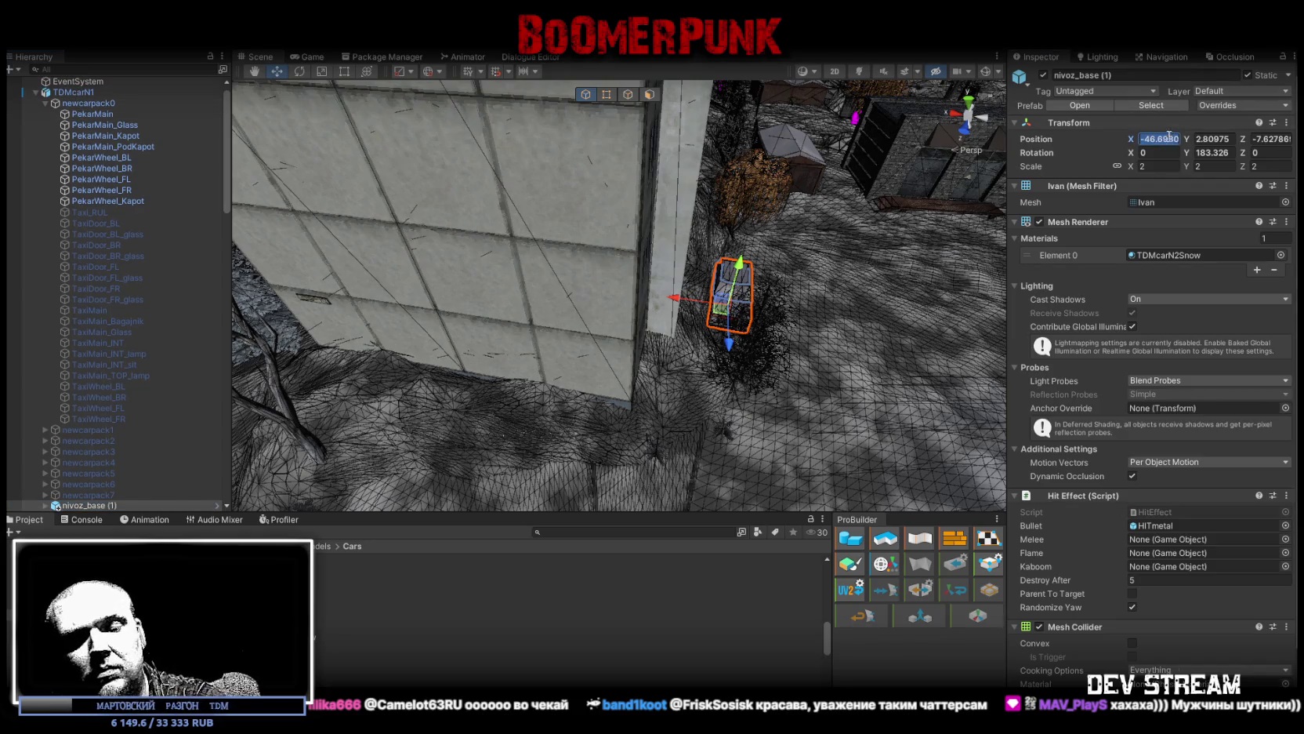
{"action": "left_click", "coordinate": [1214, 138]}
{"action": "type", "text": "0"}
{"action": "left_click", "coordinate": [1214, 153]}
{"action": "type", "text": "0"}
{"action": "left_click", "coordinate": [1270, 139]}
{"action": "type", "text": "0"}
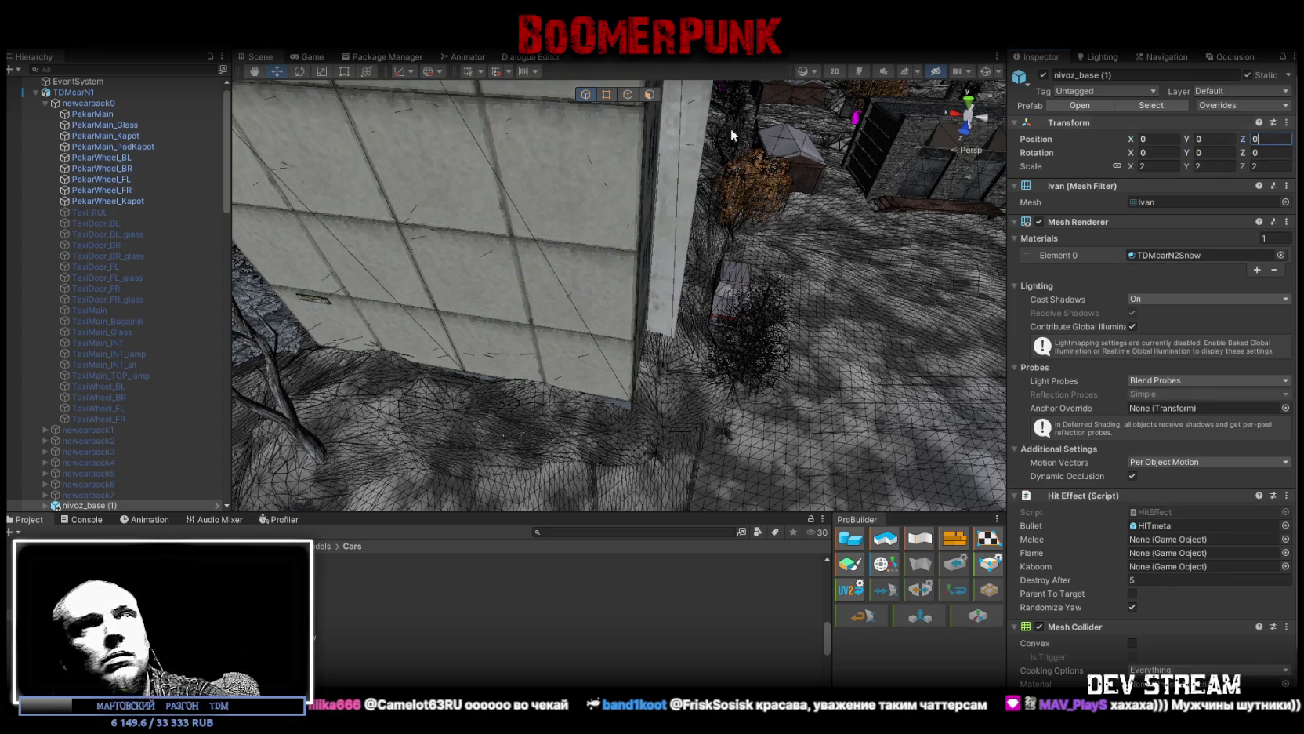
{"action": "mouse_move", "coordinate": [98, 502]}
{"action": "left_mouse_down"}
{"action": "mouse_move", "coordinate": [125, 161]}
{"action": "mouse_move", "coordinate": [101, 87]}
{"action": "left_mouse_up"}
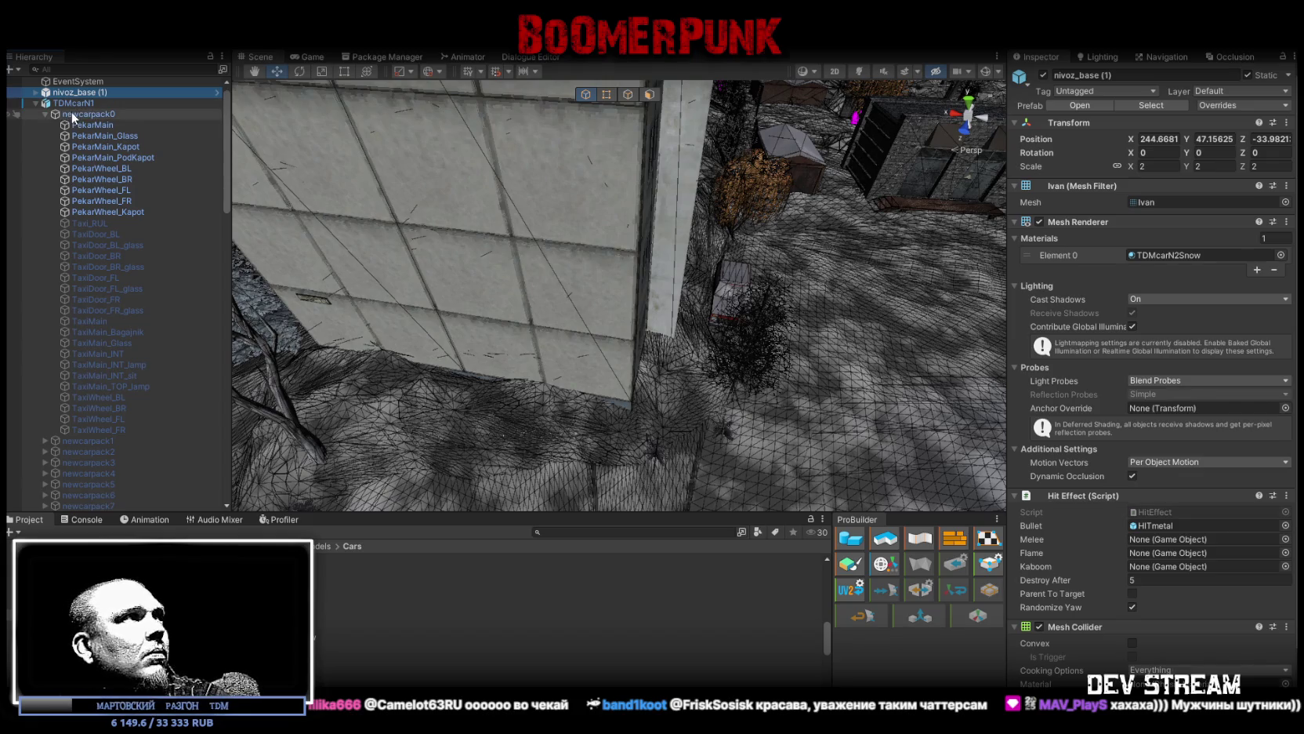
{"action": "left_click", "coordinate": [44, 113]}
Step: Scale the newcarpack0 pink car pack to 2 on X, Y and Z
{"action": "left_click", "coordinate": [72, 103]}
{"action": "double_click", "coordinate": [73, 114]}
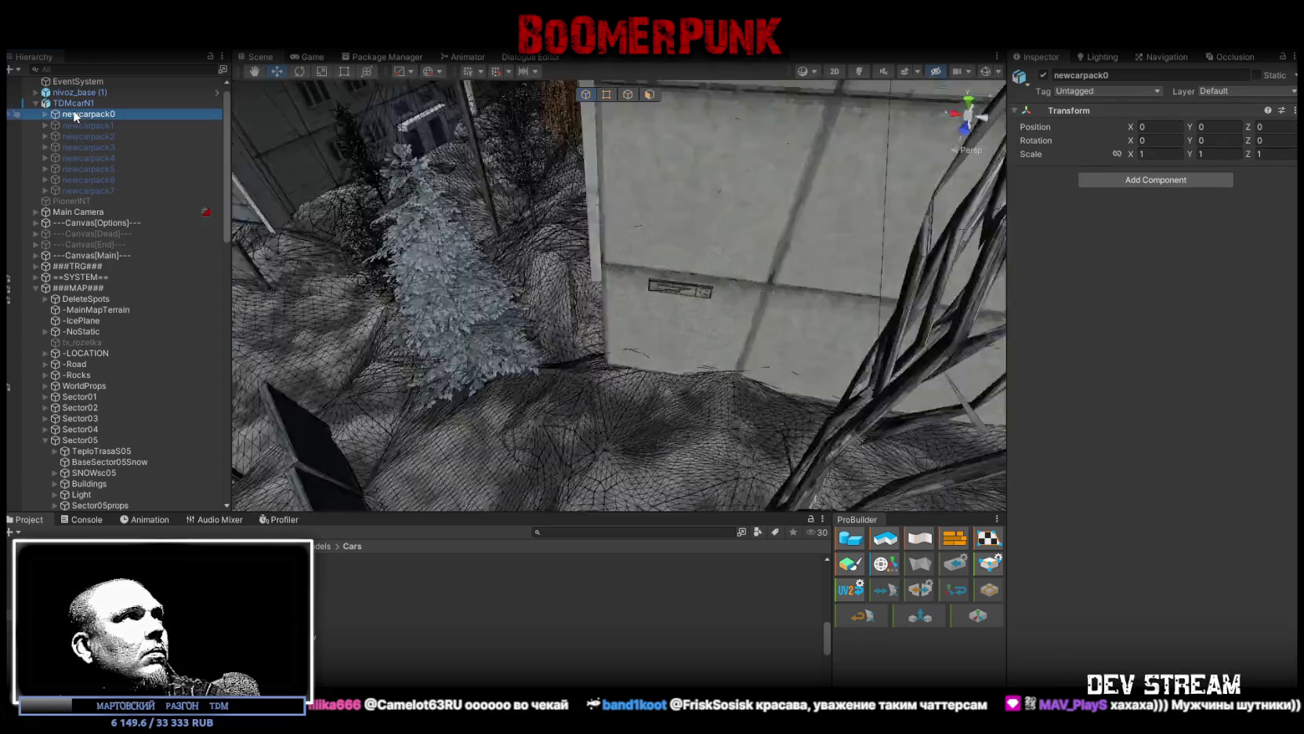
{"action": "mouse_move", "coordinate": [564, 186]}
{"action": "left_mouse_down"}
{"action": "mouse_move", "coordinate": [603, 316]}
{"action": "mouse_move", "coordinate": [650, 287]}
{"action": "left_mouse_up"}
{"action": "key", "text": "r"}
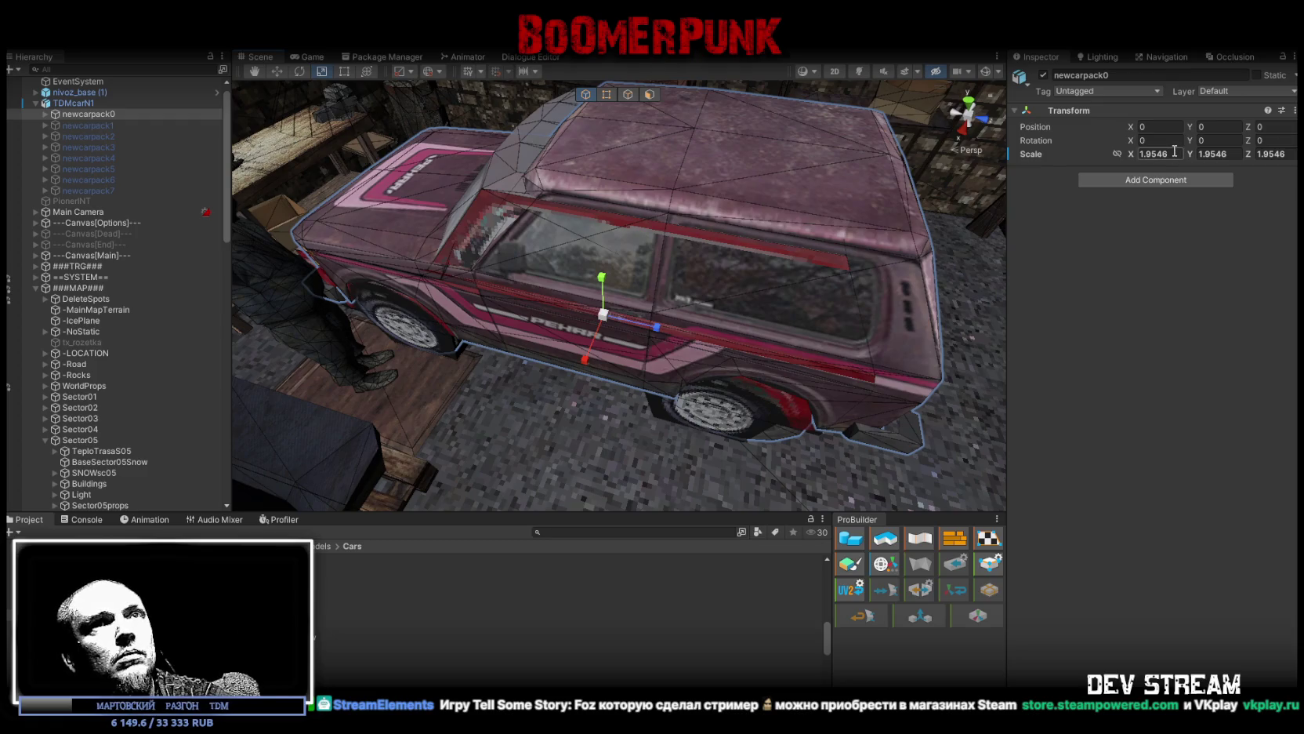
{"action": "left_click", "coordinate": [1175, 155]}
{"action": "type", "text": "2"}
{"action": "key", "text": "Return"}
{"action": "left_click", "coordinate": [1208, 154]}
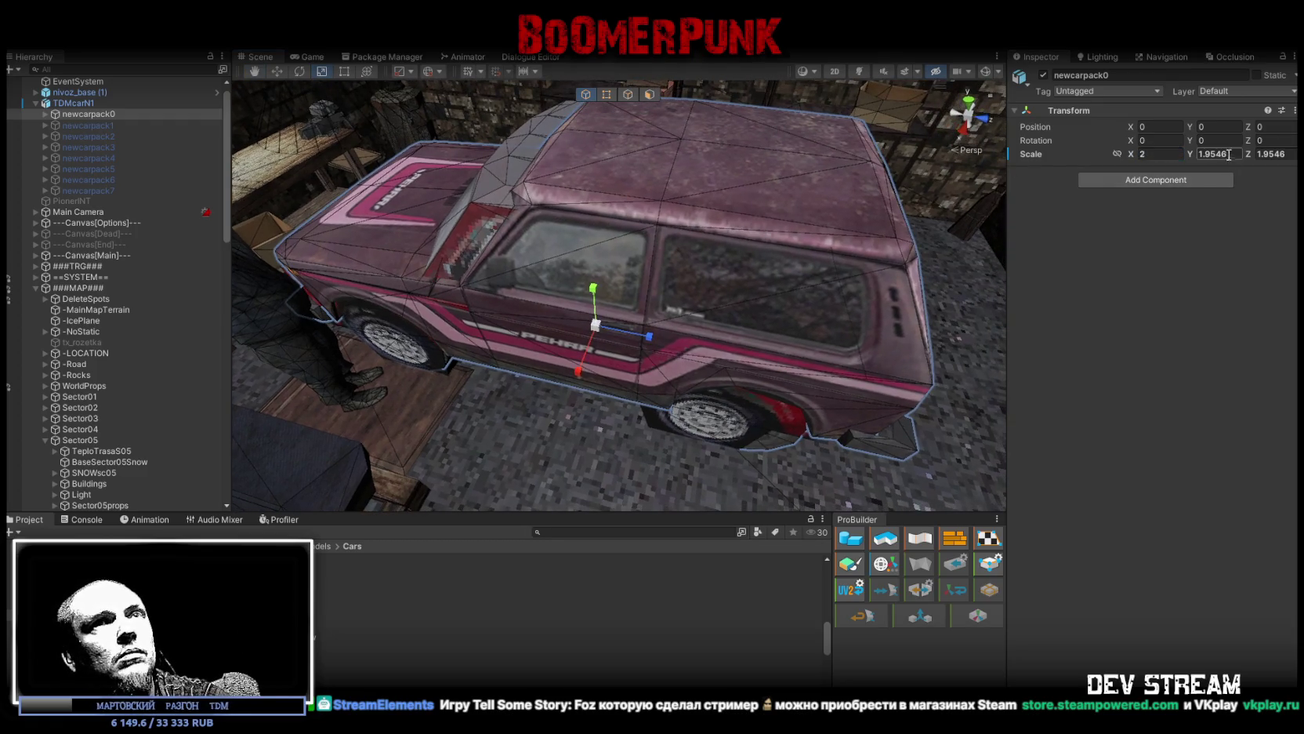
{"action": "type", "text": "2"}
{"action": "left_click", "coordinate": [1293, 154]}
{"action": "type", "text": "2"}
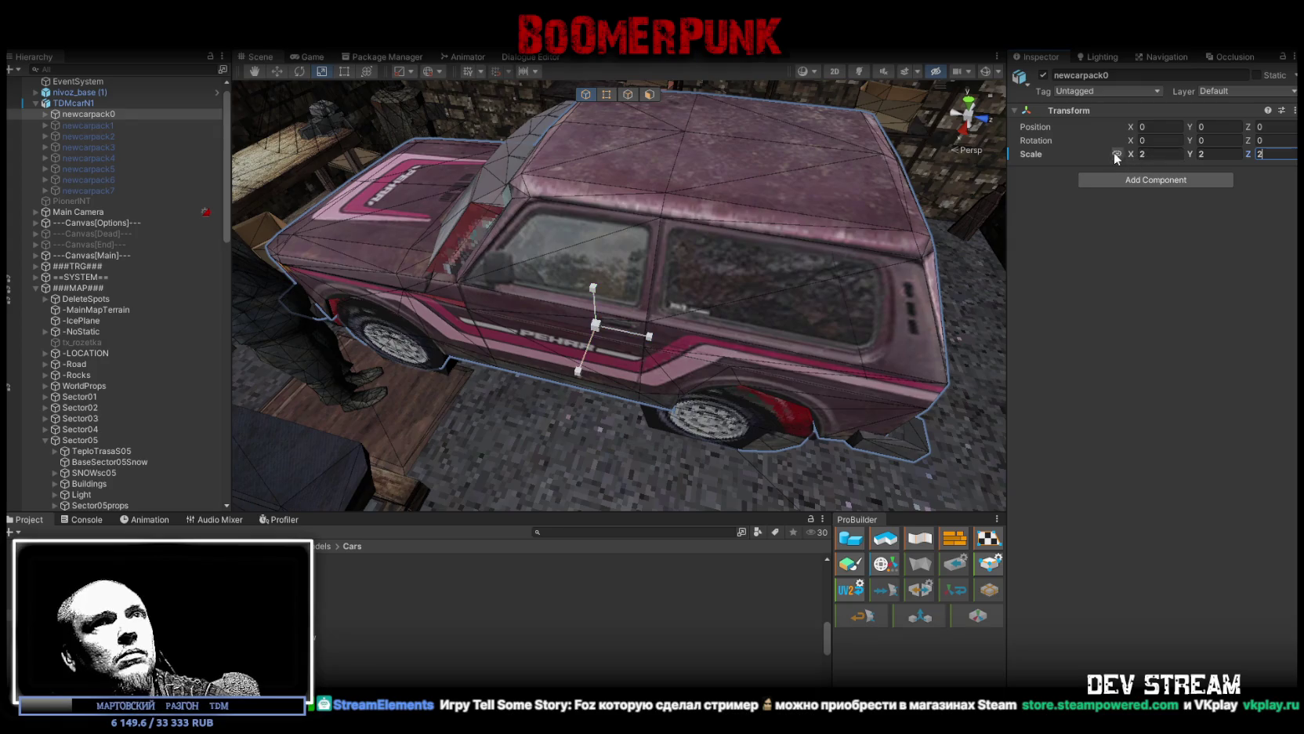
Step: Delete the duplicate red car nivoz_base (1) and frame TDMcarN1
{"action": "left_click", "coordinate": [80, 93]}
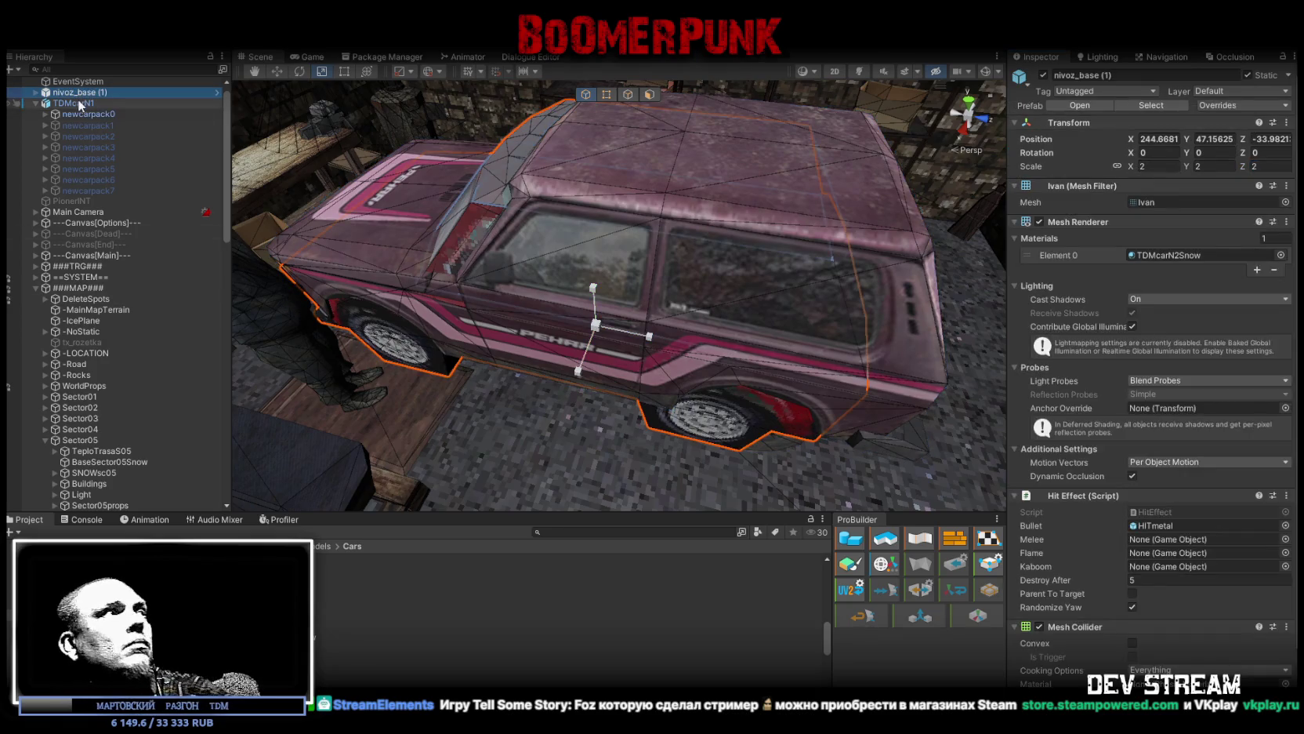
{"action": "key", "text": "Delete"}
{"action": "double_click", "coordinate": [75, 92]}
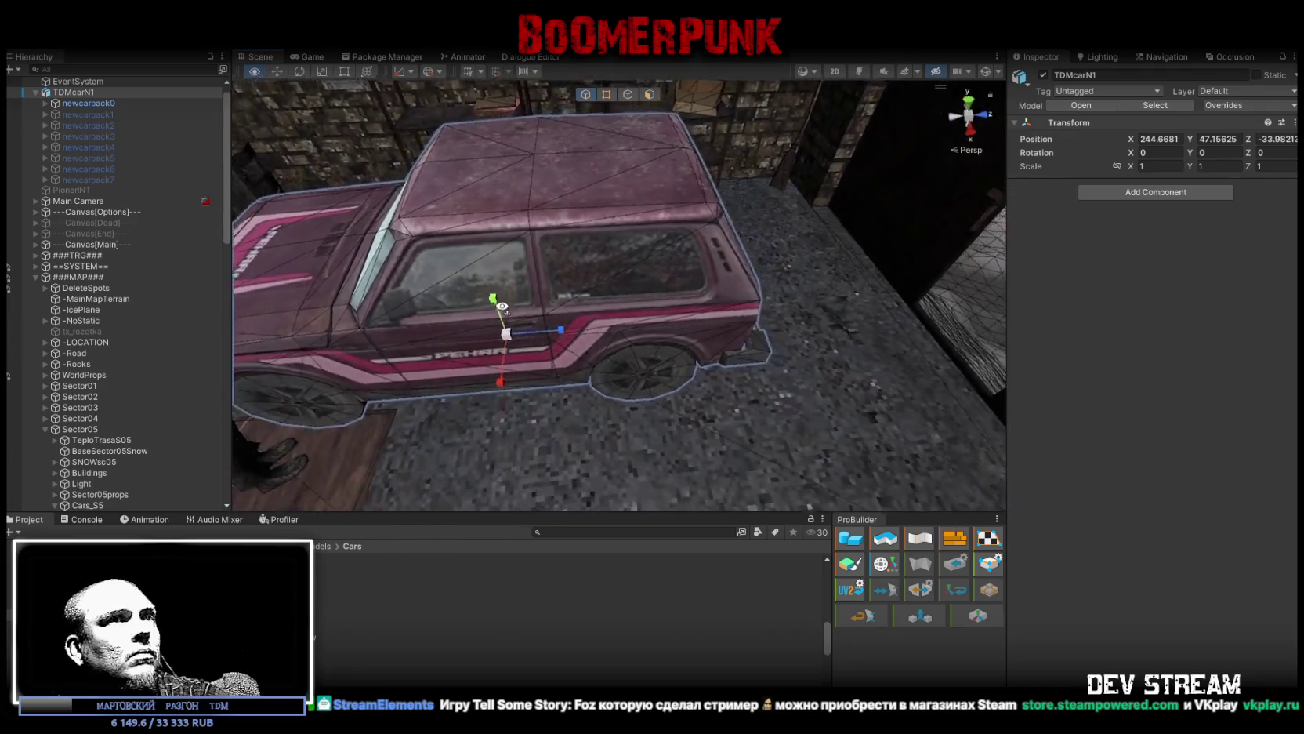
Step: Slide the pink TDMcarN1 across the floor to about X 244.737, Z -33.018
{"action": "mouse_move", "coordinate": [502, 325]}
{"action": "left_mouse_down"}
{"action": "mouse_move", "coordinate": [609, 347]}
{"action": "mouse_move", "coordinate": [627, 364]}
{"action": "mouse_move", "coordinate": [585, 303]}
{"action": "mouse_move", "coordinate": [498, 291]}
{"action": "mouse_move", "coordinate": [379, 342]}
{"action": "mouse_move", "coordinate": [641, 366]}
{"action": "mouse_move", "coordinate": [674, 356]}
{"action": "left_mouse_up"}
{"action": "mouse_move", "coordinate": [776, 312]}
{"action": "left_mouse_down"}
{"action": "mouse_move", "coordinate": [747, 307]}
{"action": "mouse_move", "coordinate": [921, 298]}
{"action": "mouse_move", "coordinate": [766, 301]}
{"action": "left_mouse_up"}
{"action": "scroll", "coordinate": [709, 359], "scroll_direction": "up", "scroll_amount": 3}
{"action": "mouse_move", "coordinate": [690, 361]}
{"action": "left_mouse_down"}
{"action": "mouse_move", "coordinate": [402, 364]}
{"action": "mouse_move", "coordinate": [408, 331]}
{"action": "mouse_move", "coordinate": [647, 322]}
{"action": "mouse_move", "coordinate": [486, 363]}
{"action": "left_mouse_up"}
{"action": "scroll", "coordinate": [647, 322], "scroll_direction": "up", "scroll_amount": 3}
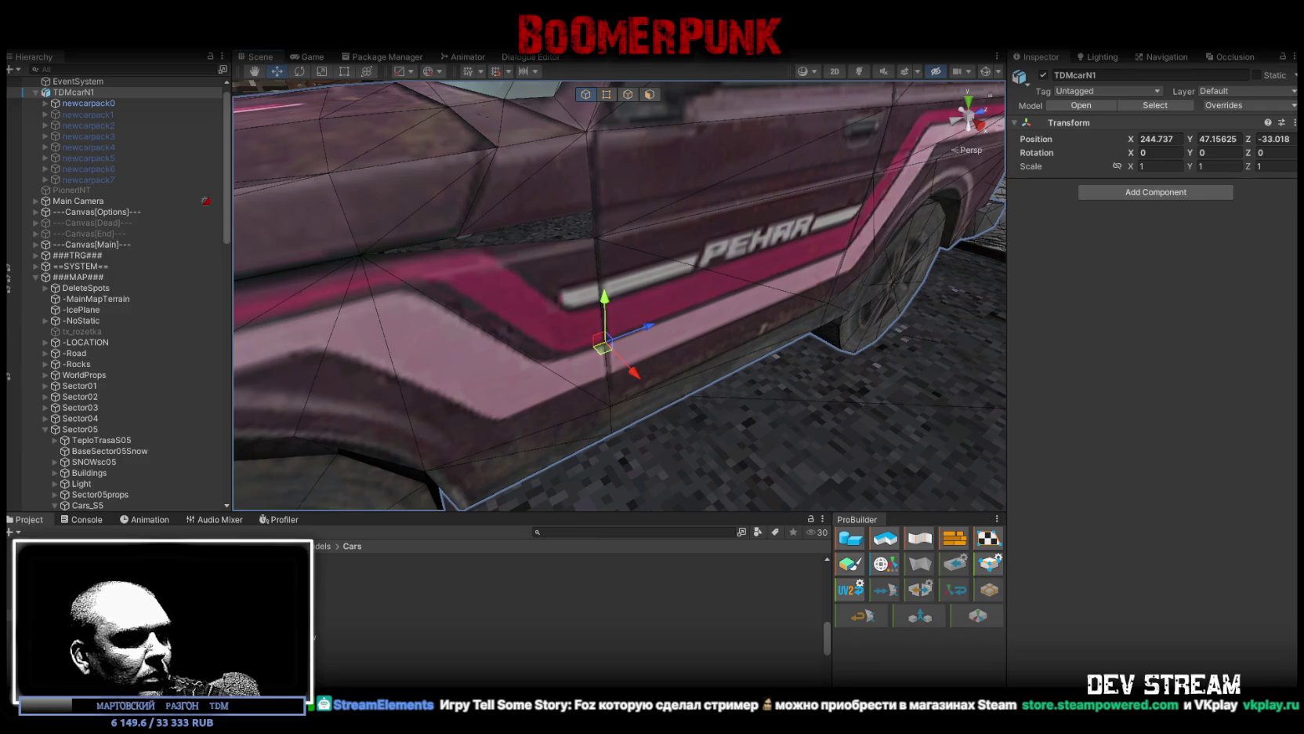
Step: Select the hood part PekarMain_Kapot and rotate it open to about 56 degrees
{"action": "mouse_move", "coordinate": [558, 420]}
{"action": "left_mouse_down"}
{"action": "mouse_move", "coordinate": [533, 315]}
{"action": "mouse_move", "coordinate": [535, 343]}
{"action": "left_mouse_up"}
{"action": "left_click", "coordinate": [564, 289]}
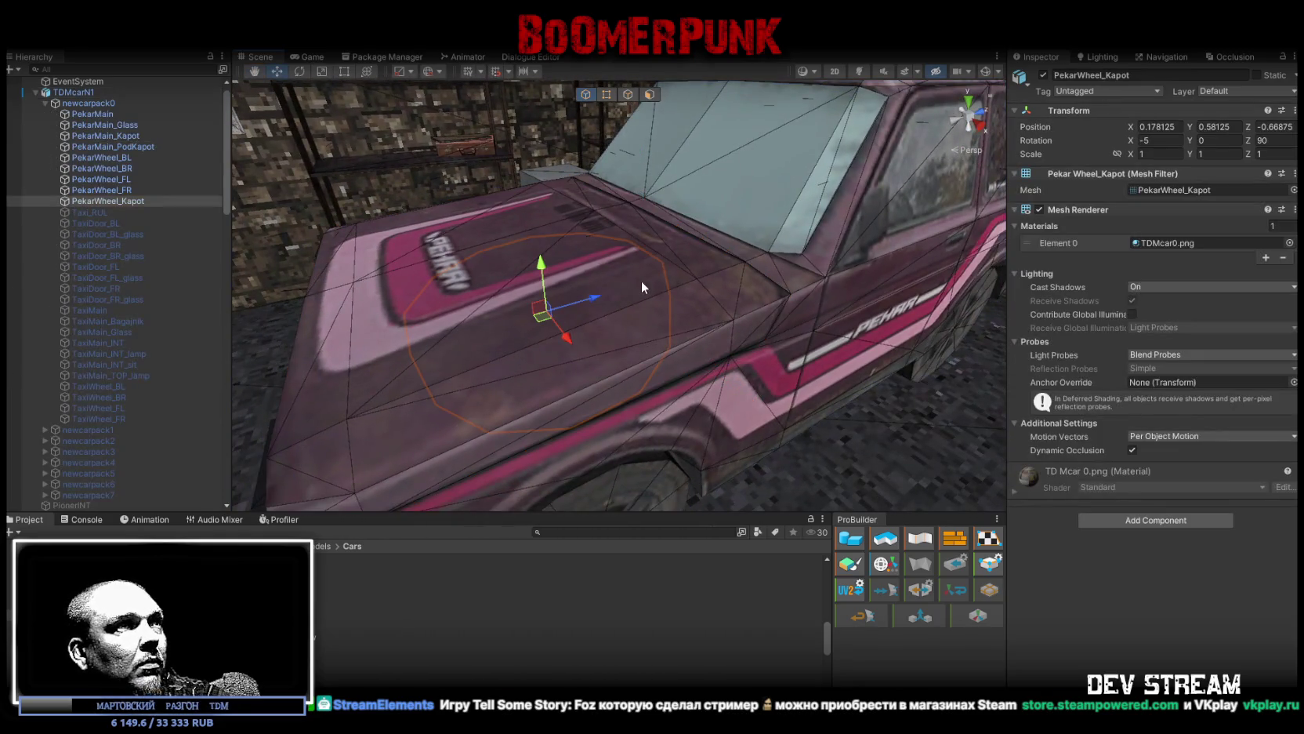
{"action": "left_click", "coordinate": [695, 285]}
{"action": "left_click", "coordinate": [683, 278]}
{"action": "scroll", "coordinate": [684, 278], "scroll_direction": "down", "scroll_amount": 3}
{"action": "key", "text": "e"}
{"action": "mouse_move", "coordinate": [716, 156]}
{"action": "left_mouse_down"}
{"action": "mouse_move", "coordinate": [689, 154]}
{"action": "mouse_move", "coordinate": [788, 118]}
{"action": "mouse_move", "coordinate": [705, 133]}
{"action": "left_mouse_up"}
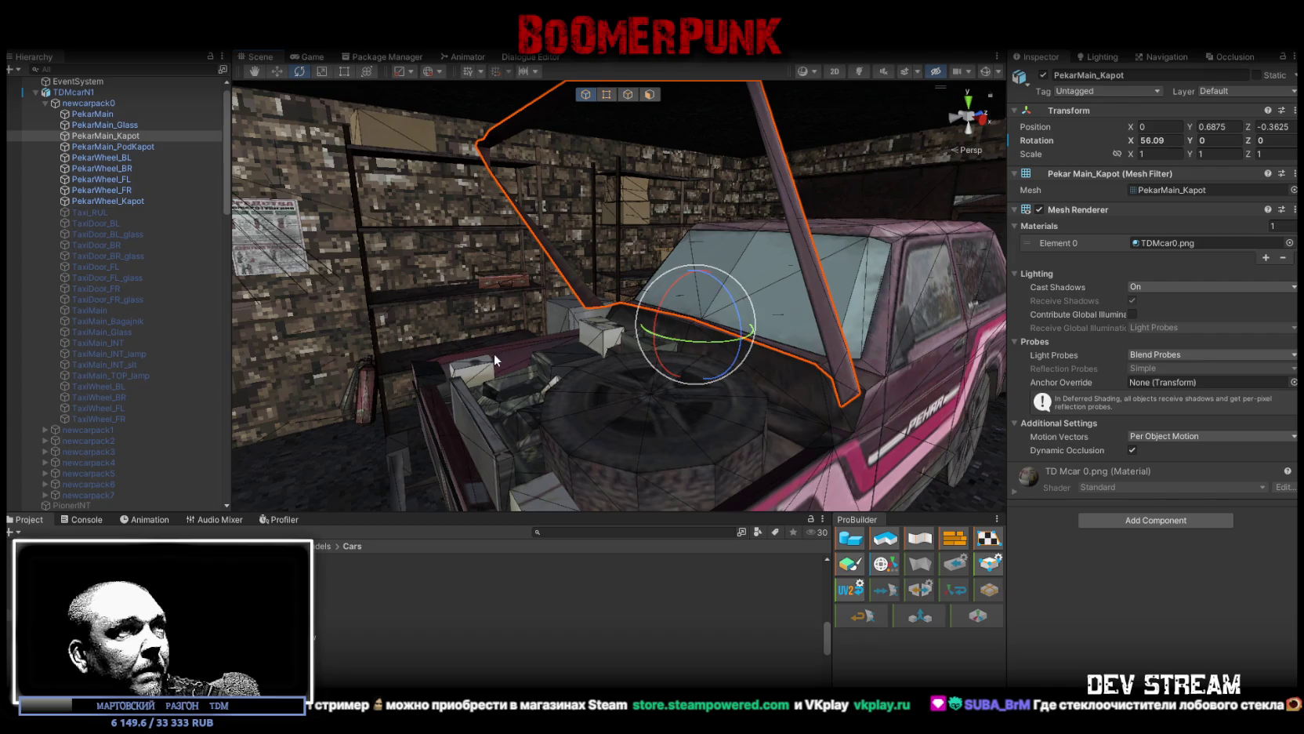
Step: Check under the open hood, then move TDMcarN1 into the TestingPOW group
{"action": "mouse_move", "coordinate": [494, 356]}
{"action": "left_mouse_down"}
{"action": "mouse_move", "coordinate": [596, 337]}
{"action": "mouse_move", "coordinate": [591, 352]}
{"action": "mouse_move", "coordinate": [646, 375]}
{"action": "mouse_move", "coordinate": [802, 403]}
{"action": "mouse_move", "coordinate": [660, 362]}
{"action": "left_mouse_up"}
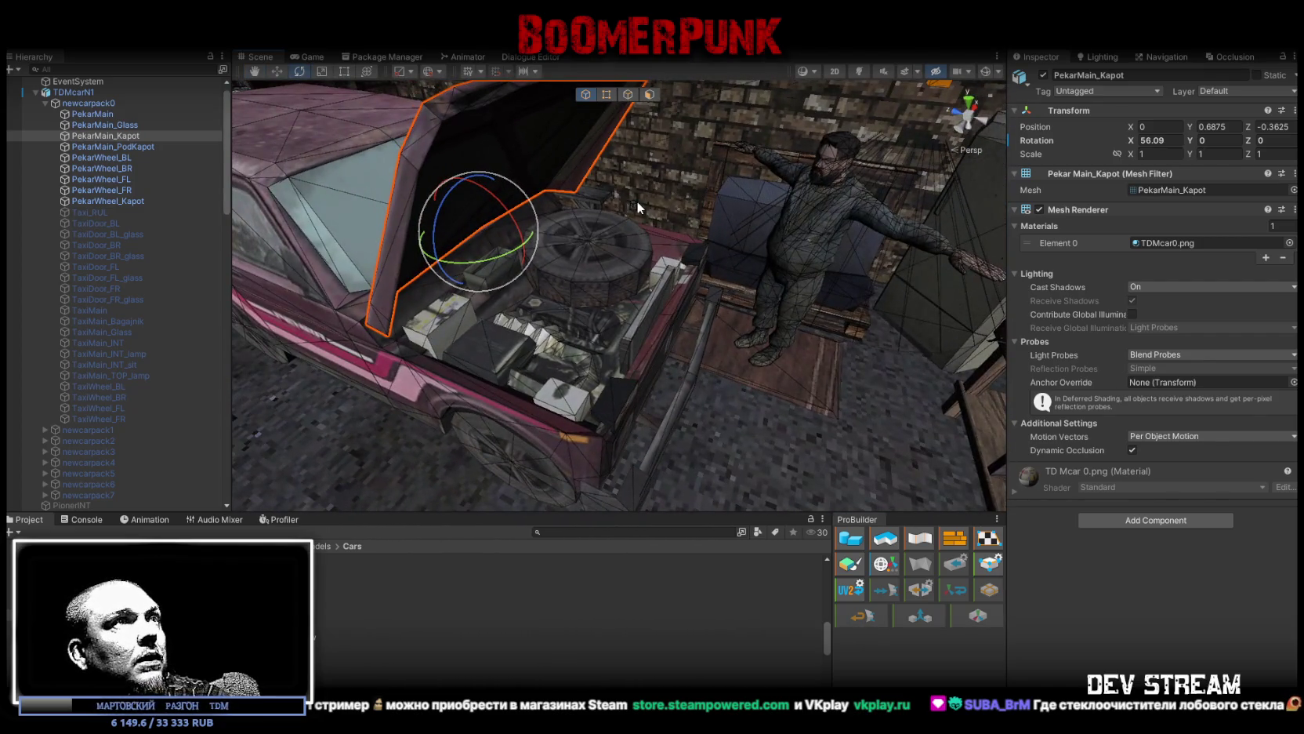
{"action": "scroll", "coordinate": [43, 180], "scroll_direction": "up", "scroll_amount": 1}
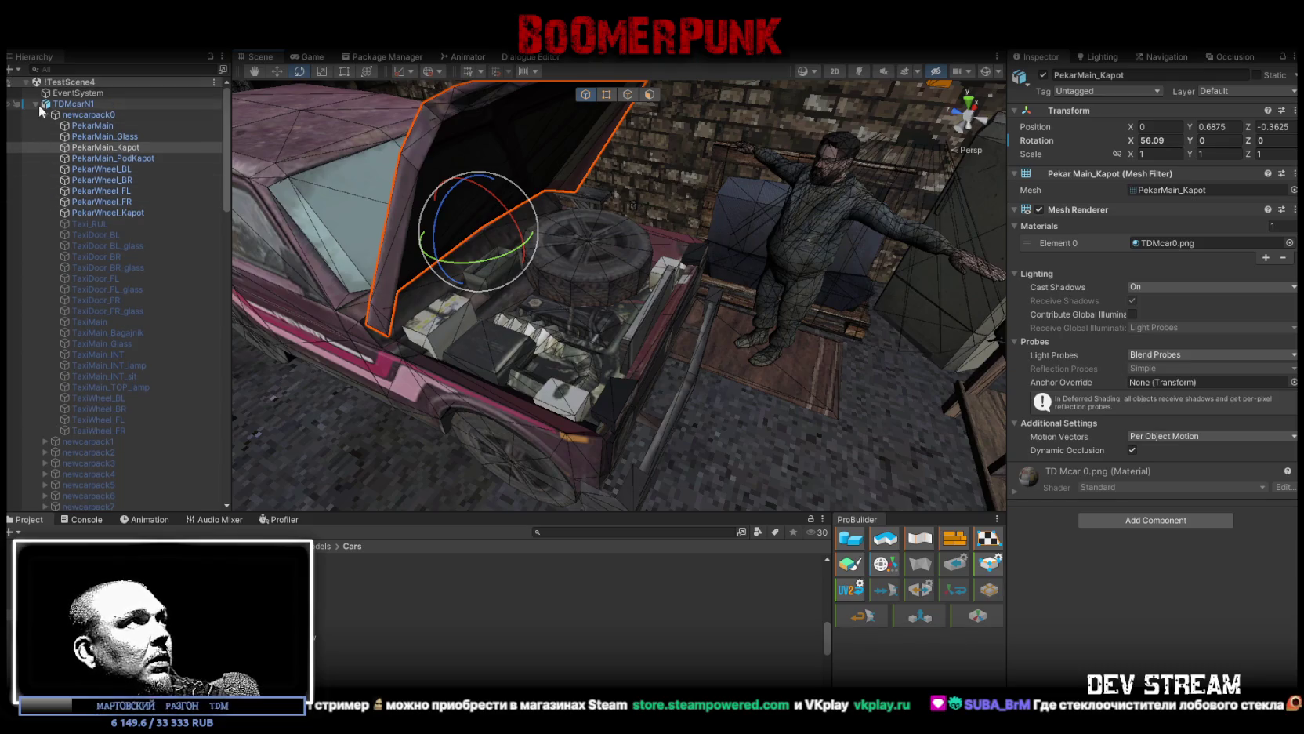
{"action": "left_click", "coordinate": [37, 104]}
{"action": "mouse_move", "coordinate": [85, 349]}
{"action": "left_mouse_down"}
{"action": "mouse_move", "coordinate": [115, 510]}
{"action": "mouse_move", "coordinate": [118, 479]}
{"action": "left_mouse_up"}
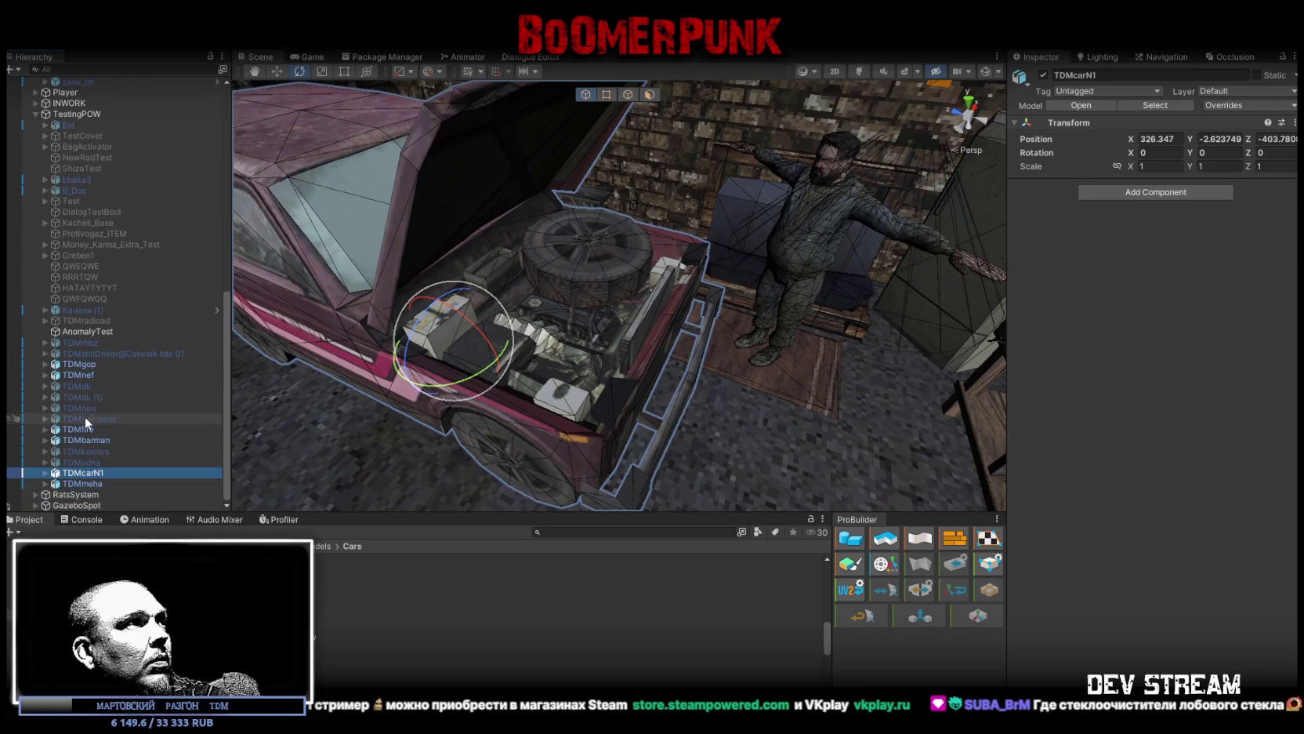
Step: Frame the Player in the Scene view and enter Play mode
{"action": "scroll", "coordinate": [86, 421], "scroll_direction": "up", "scroll_amount": 5}
{"action": "double_click", "coordinate": [65, 296]}
{"action": "mouse_move", "coordinate": [277, 167]}
{"action": "left_mouse_down"}
{"action": "mouse_move", "coordinate": [204, 199]}
{"action": "mouse_move", "coordinate": [405, 211]}
{"action": "mouse_move", "coordinate": [509, 134]}
{"action": "mouse_move", "coordinate": [678, 201]}
{"action": "mouse_move", "coordinate": [582, 285]}
{"action": "mouse_move", "coordinate": [855, 202]}
{"action": "mouse_move", "coordinate": [565, 305]}
{"action": "left_mouse_up"}
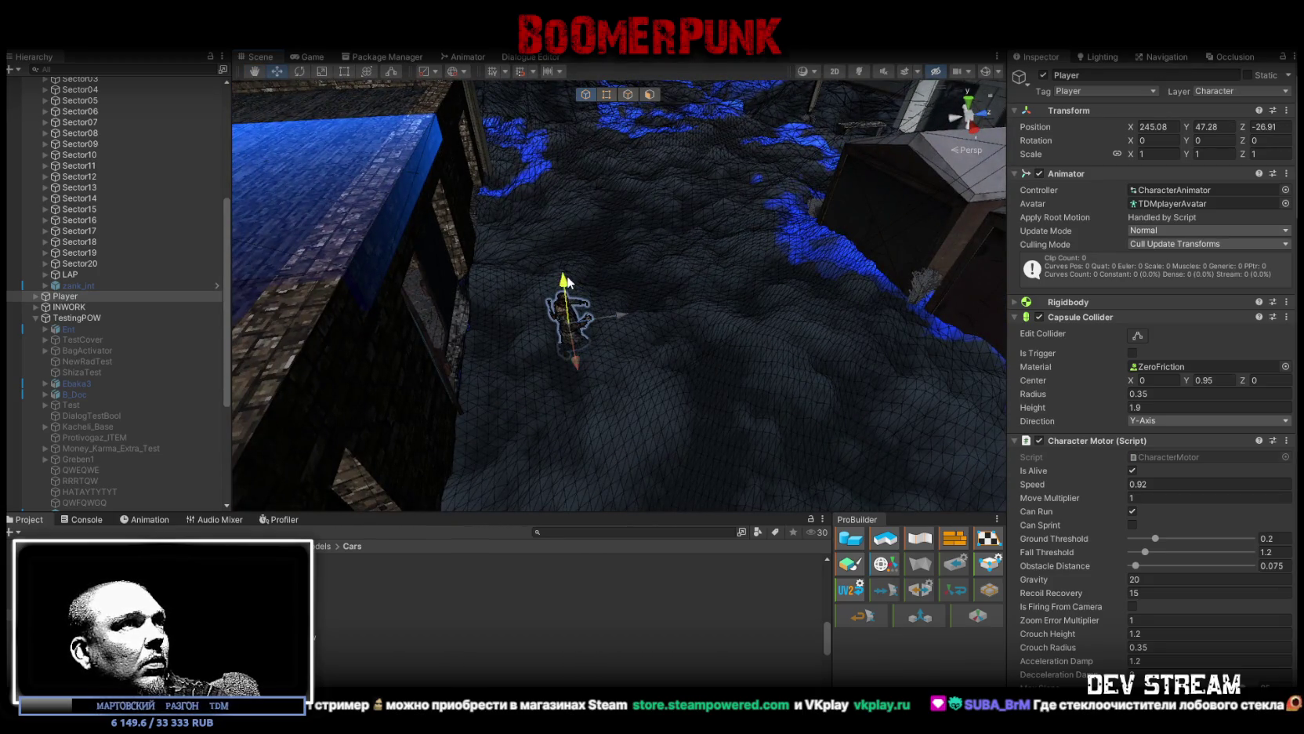
{"action": "left_click", "coordinate": [630, 38]}
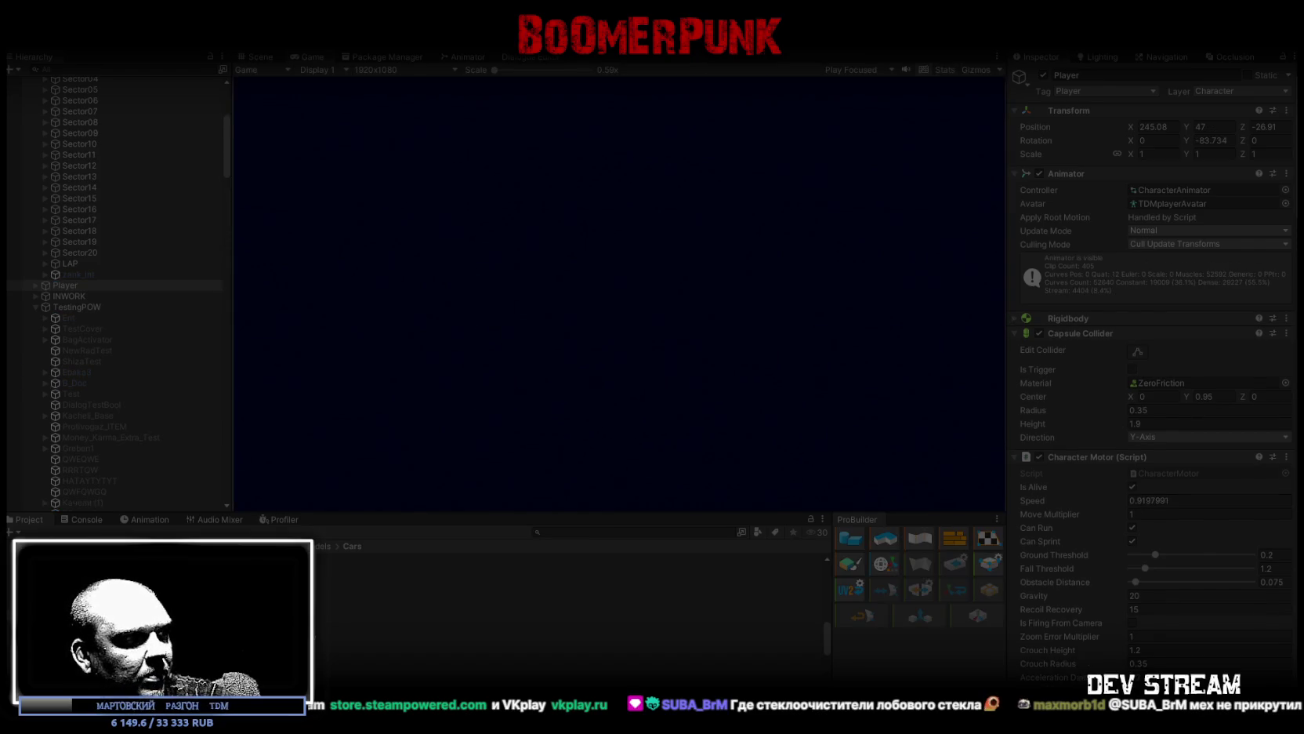
Step: Maximize the Game view and place the round device in the second quick slot from the BAG page
{"action": "double_click", "coordinate": [311, 53]}
{"action": "key", "text": "Tab"}
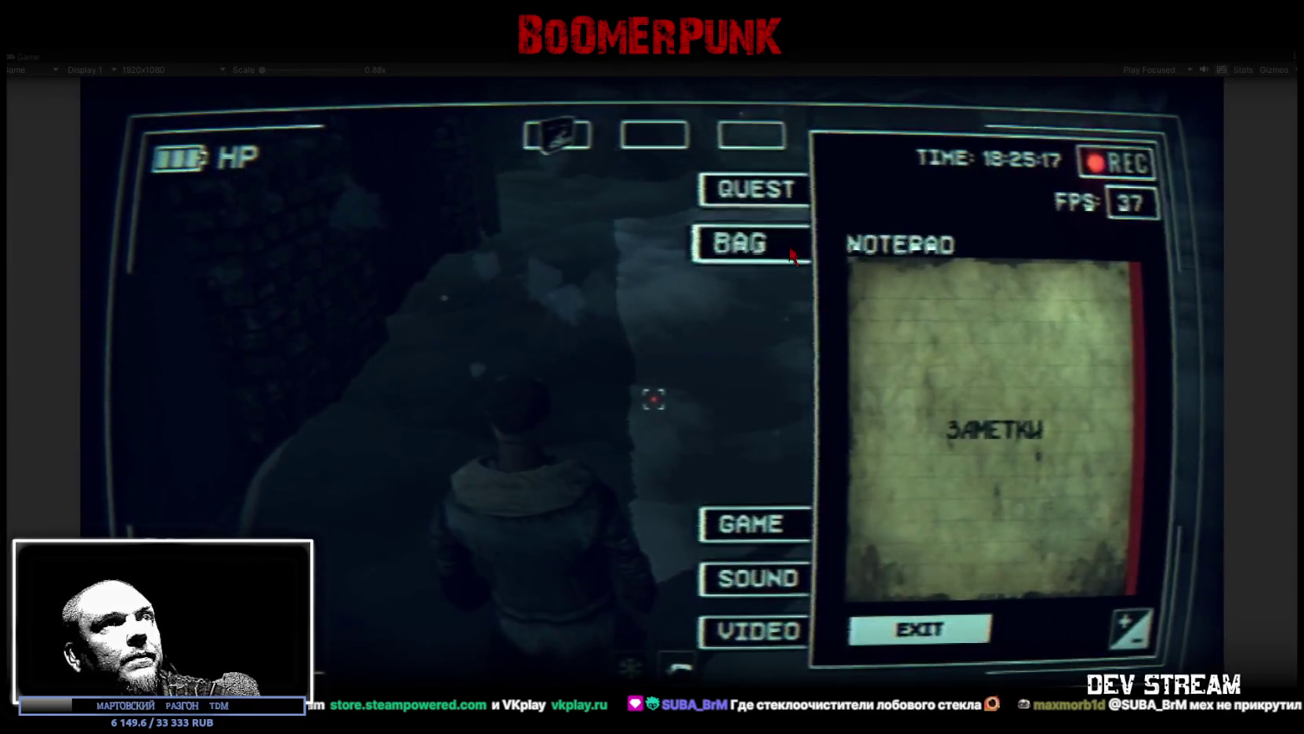
{"action": "left_click", "coordinate": [795, 253]}
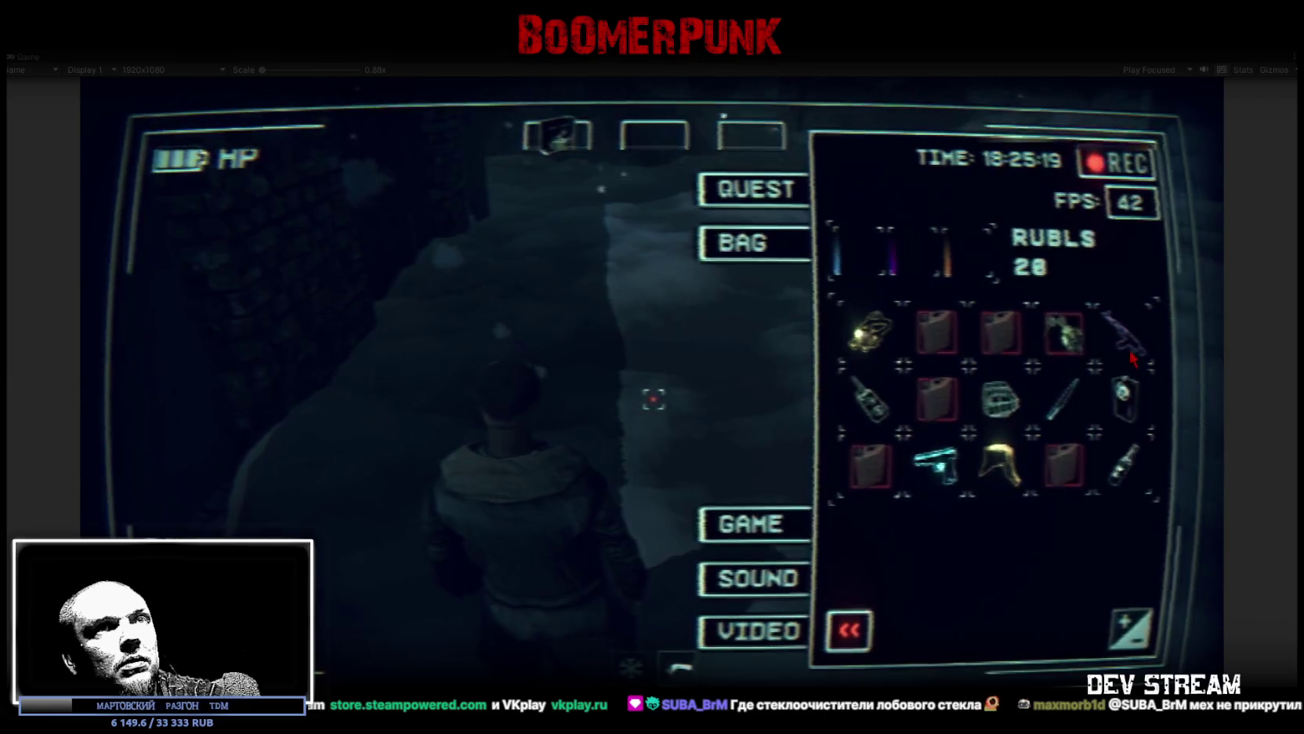
{"action": "left_click", "coordinate": [1129, 407]}
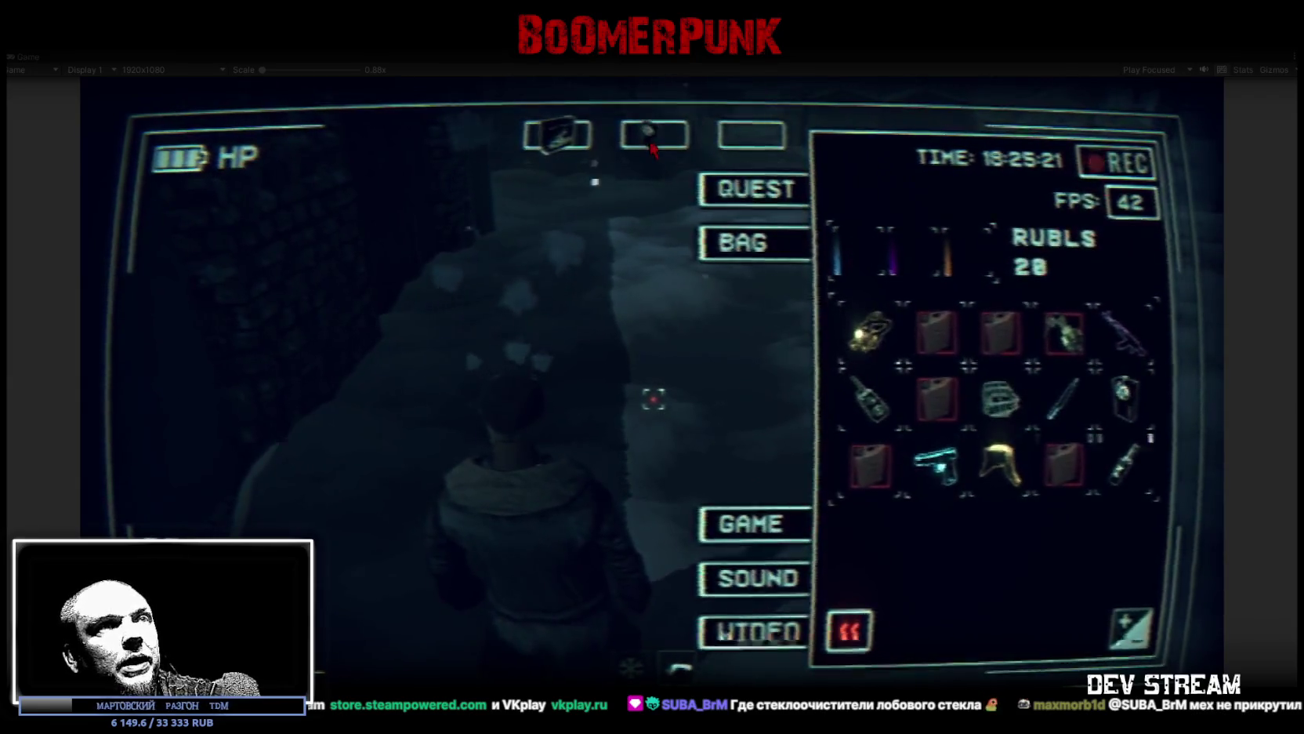
{"action": "key", "text": "Tab"}
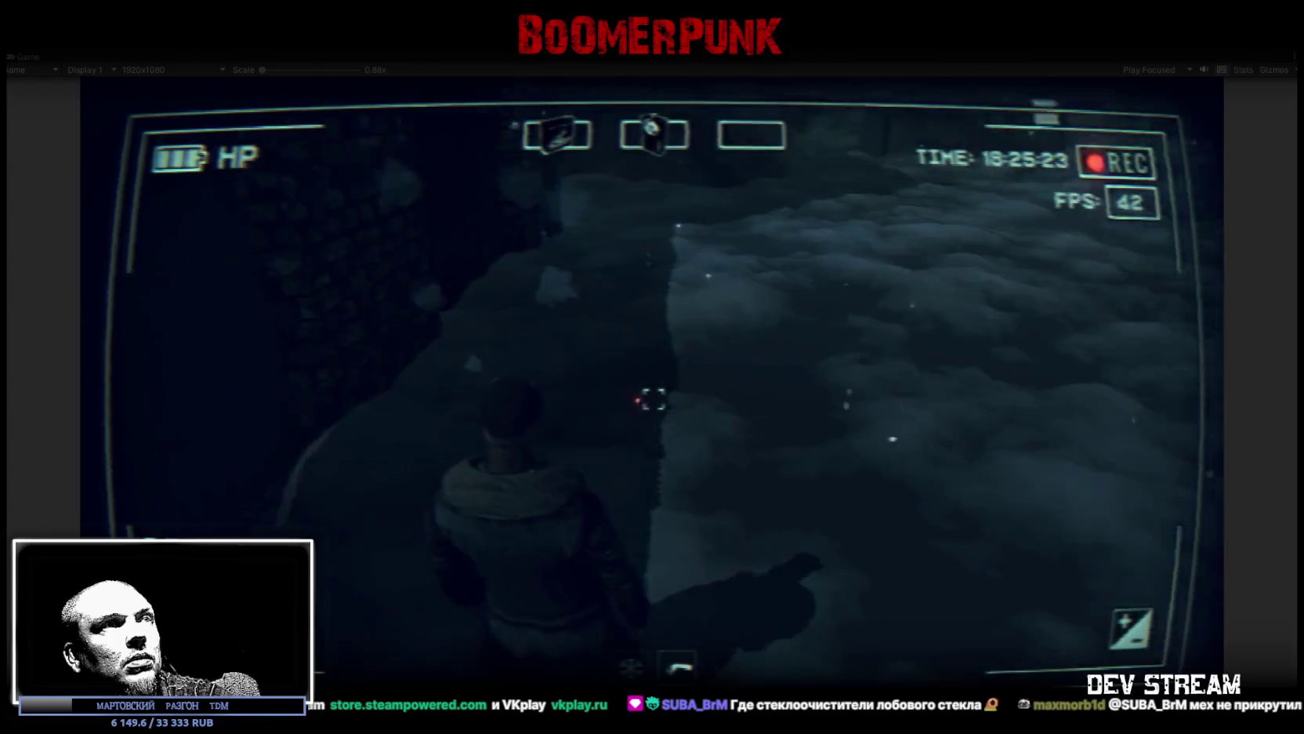
Step: Walk through the lit doorway into the basement and face the open-hood Pekar car and NPC
{"action": "key", "text": "w"}
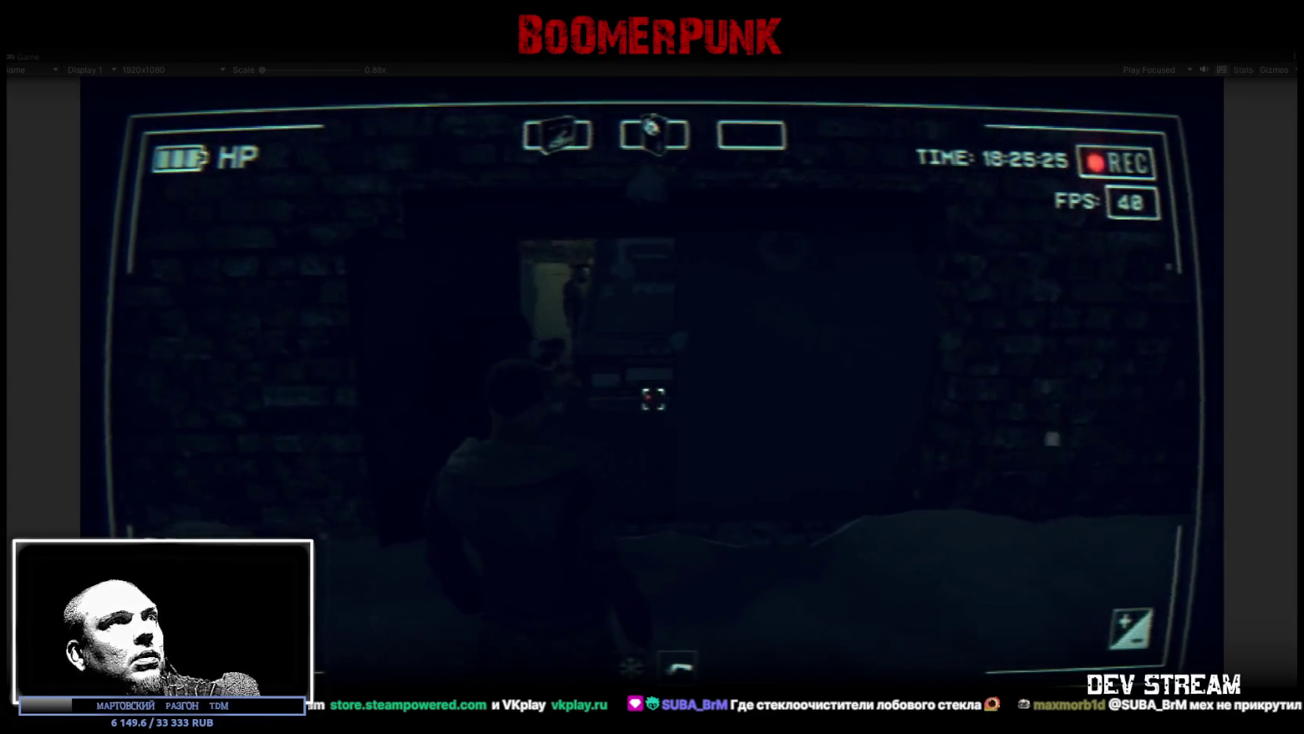
{"action": "key", "text": "w"}
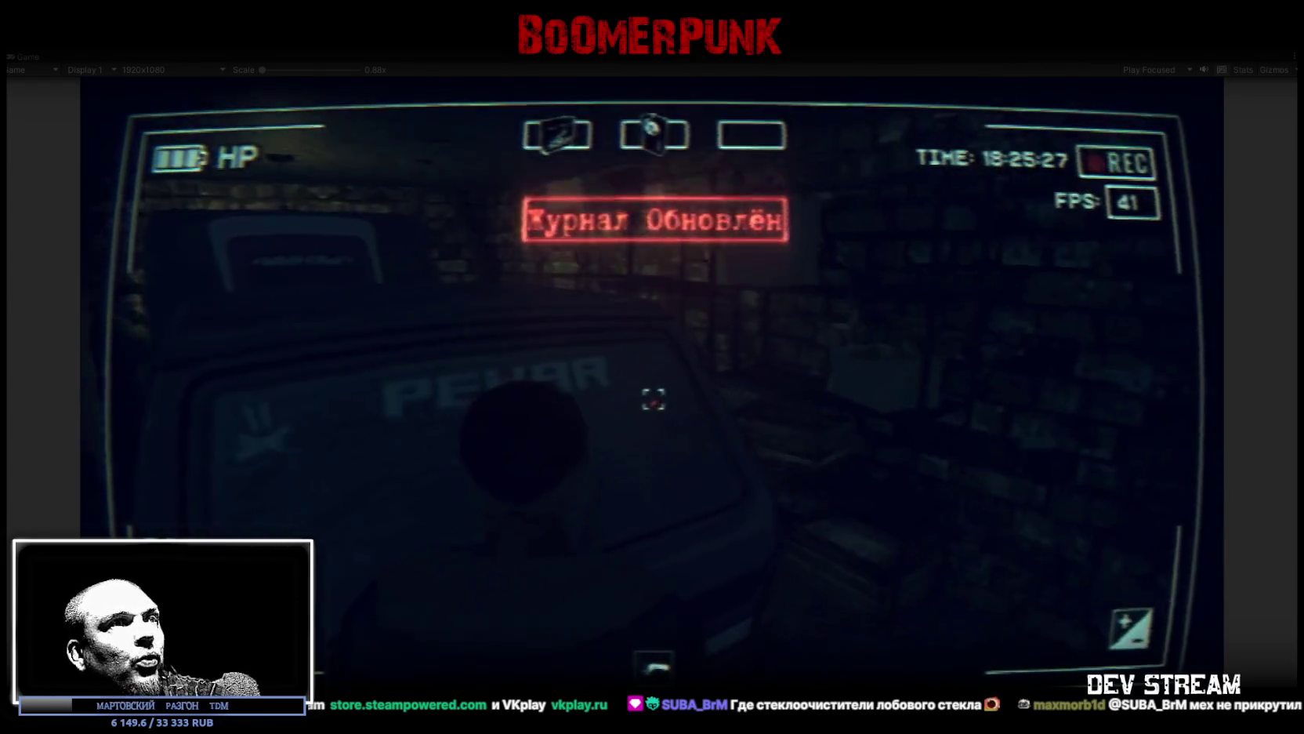
{"action": "key", "text": "w"}
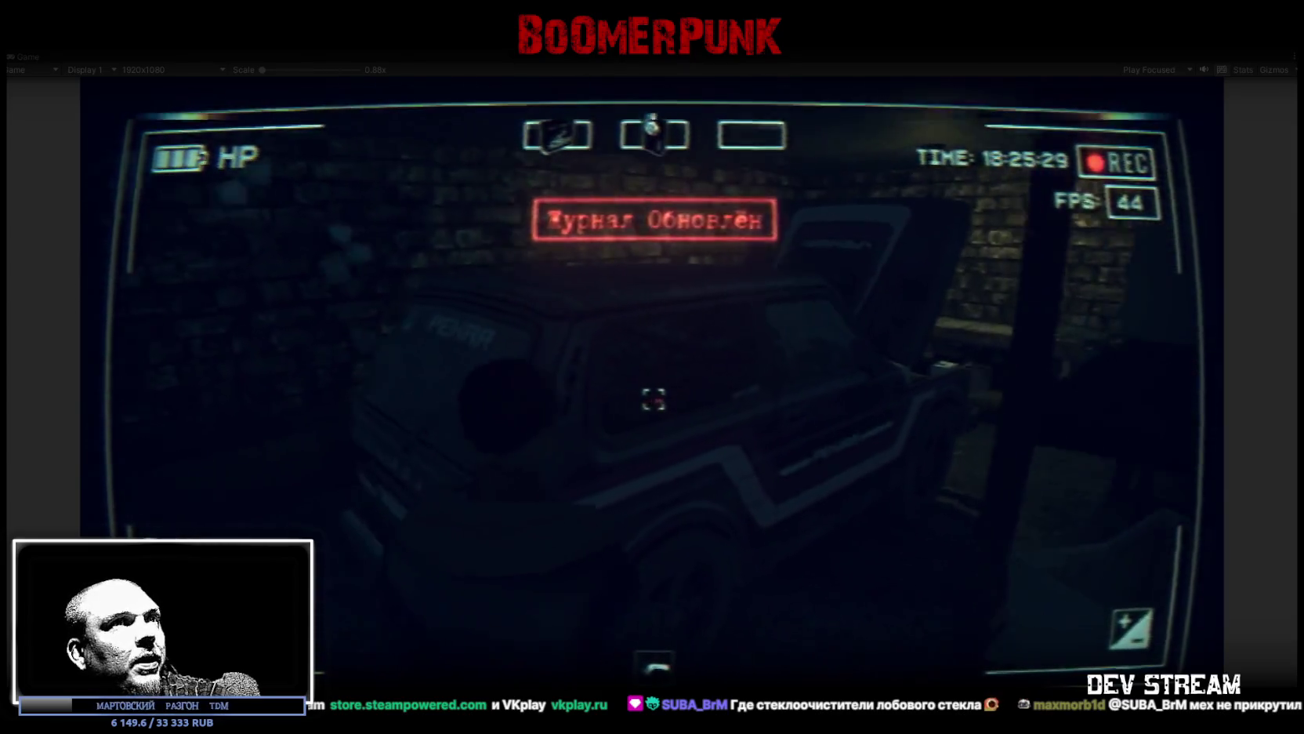
{"action": "key", "text": "w"}
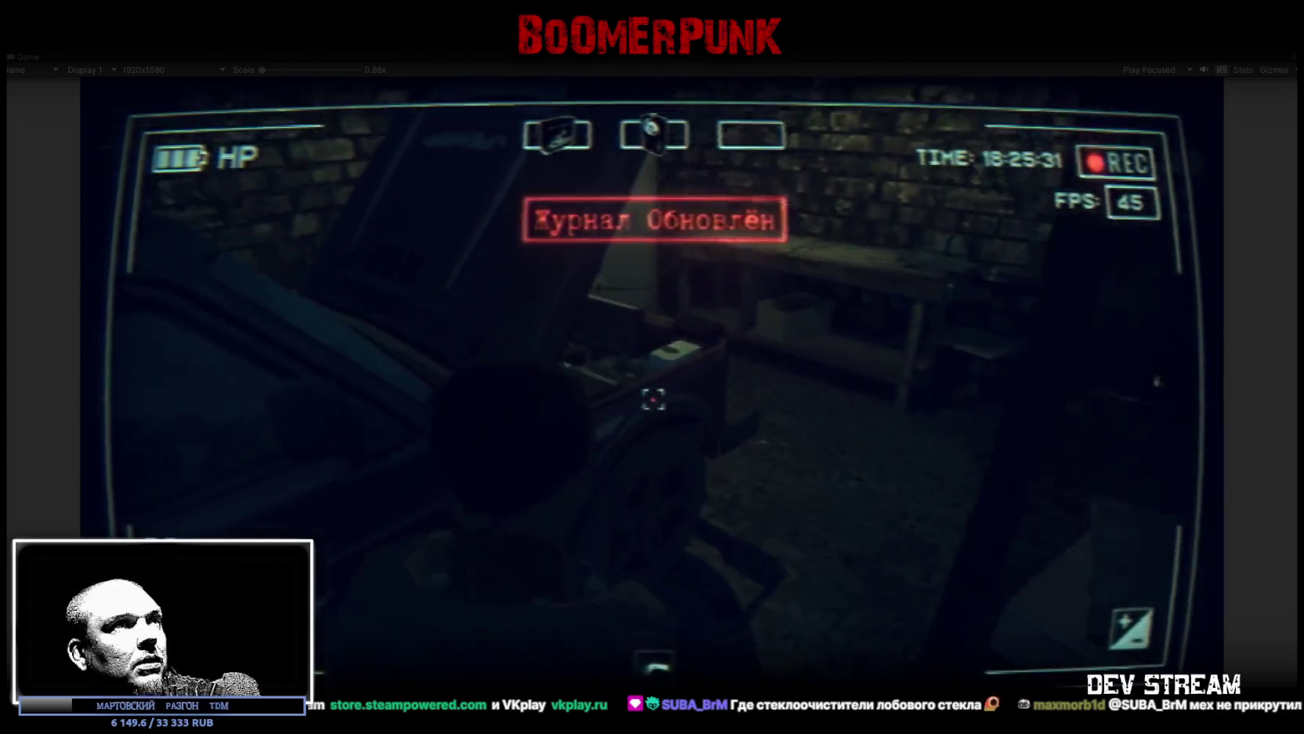
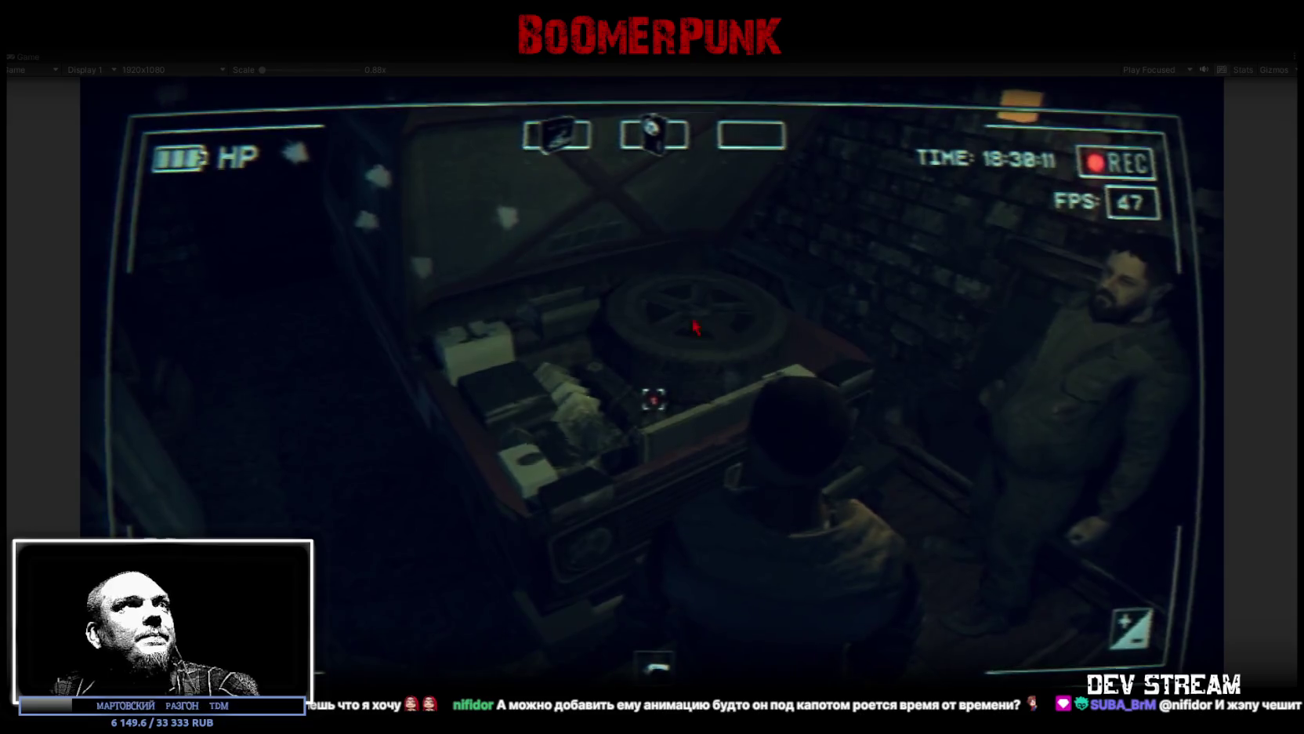
Step: Open and close the in-game pause menu in the running garage scene
{"action": "key", "text": "Escape"}
{"action": "key", "text": "Escape"}
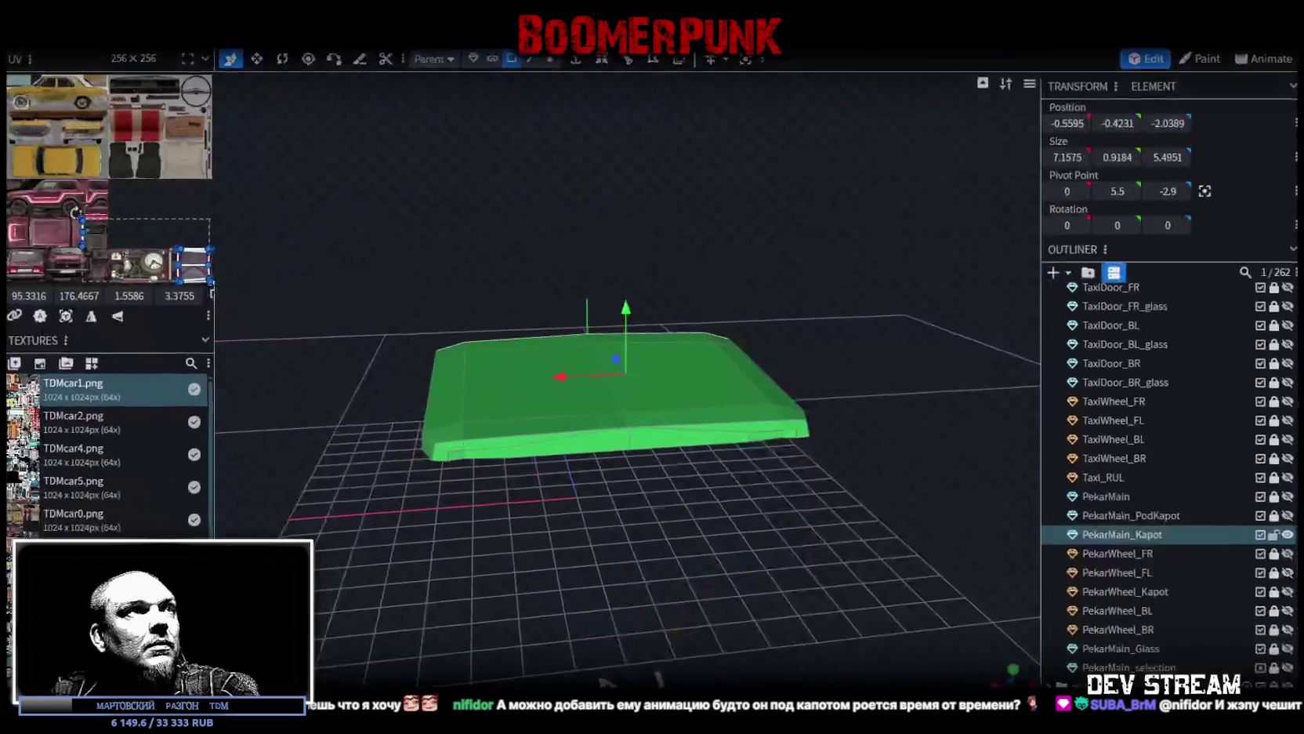
Step: Show the PekarMain car body textured, viewed from a three-quarter front-left angle
{"action": "left_click", "coordinate": [1287, 496]}
{"action": "scroll", "coordinate": [800, 290], "scroll_direction": "up", "scroll_amount": 5}
{"action": "left_click_drag", "start_coordinate": [486, 338], "coordinate": [593, 470]}
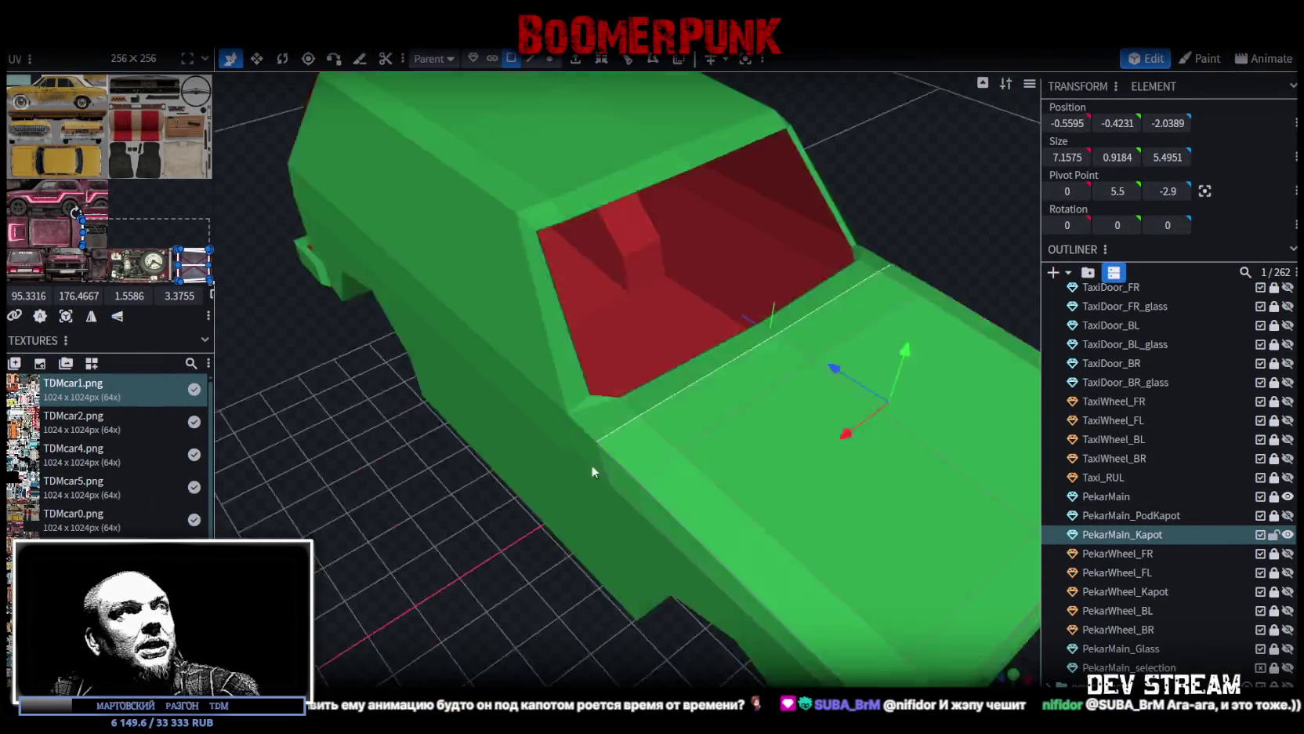
{"action": "left_click_drag", "start_coordinate": [825, 276], "coordinate": [644, 211]}
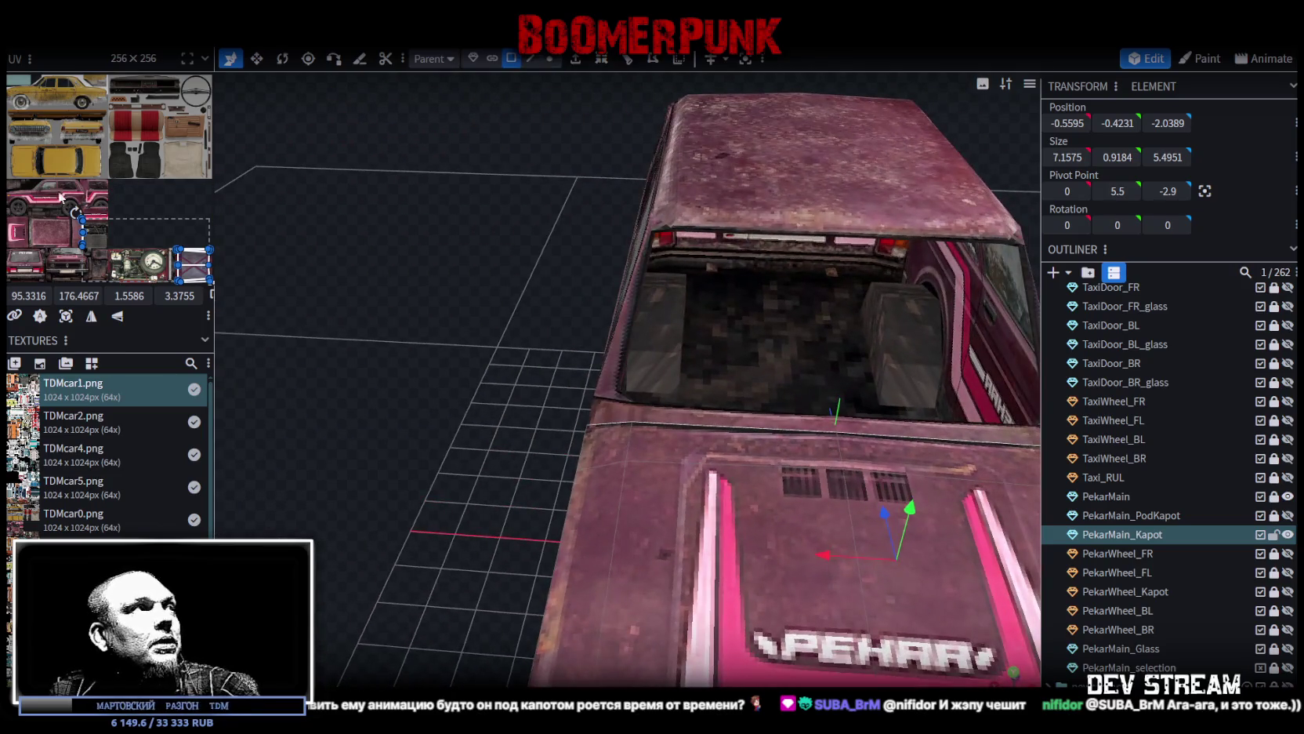
{"action": "scroll", "coordinate": [61, 196], "scroll_direction": "up", "scroll_amount": 6}
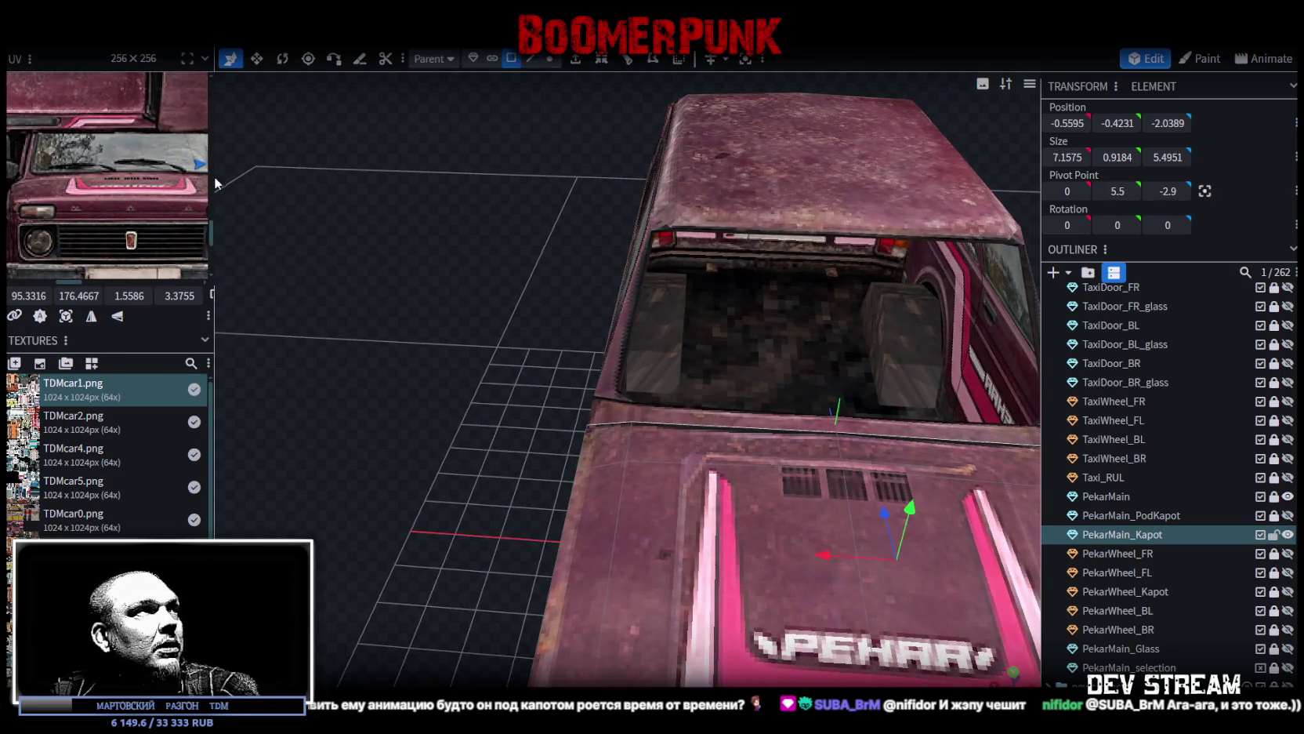
{"action": "mouse_move", "coordinate": [655, 387]}
{"action": "left_mouse_down"}
{"action": "mouse_move", "coordinate": [560, 395]}
{"action": "mouse_move", "coordinate": [426, 362]}
{"action": "mouse_move", "coordinate": [689, 357]}
{"action": "left_mouse_up"}
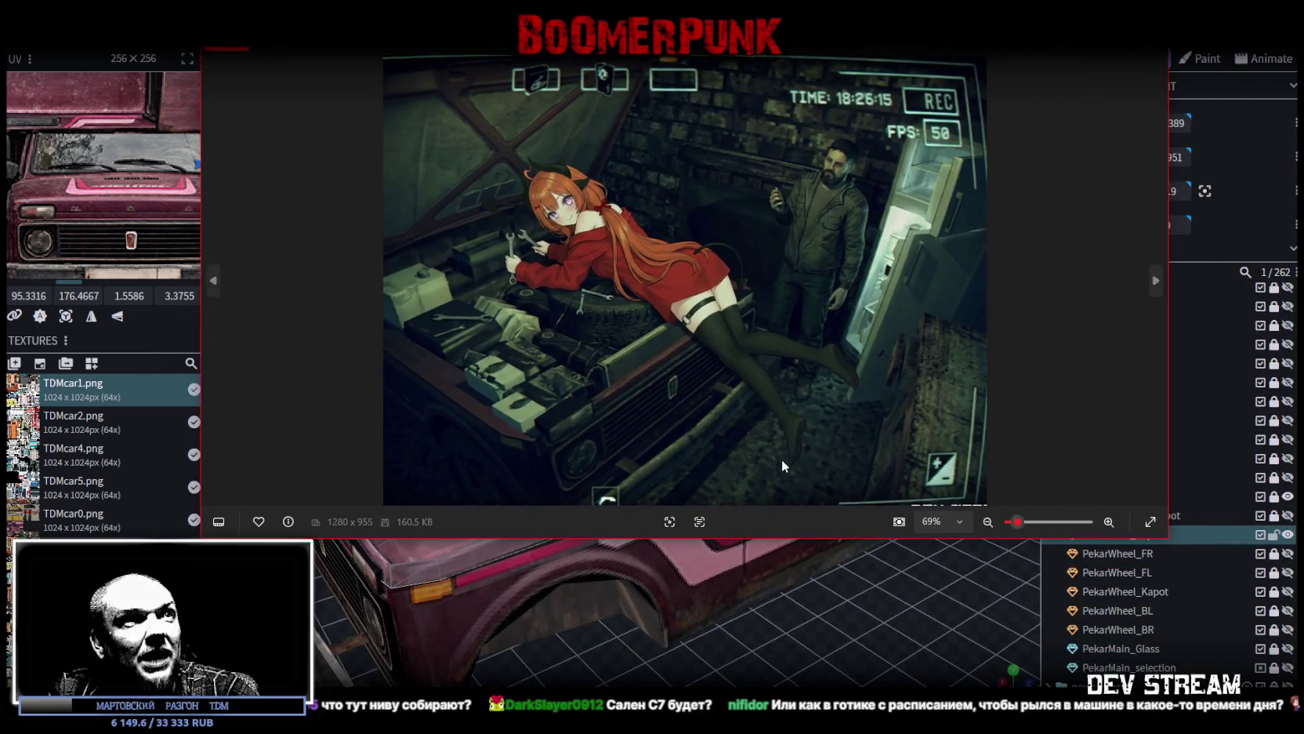
Step: Enlarge the garage artwork window, then move it aside to reveal the Blockbench car
{"action": "left_click_drag", "start_coordinate": [779, 539], "coordinate": [779, 687]}
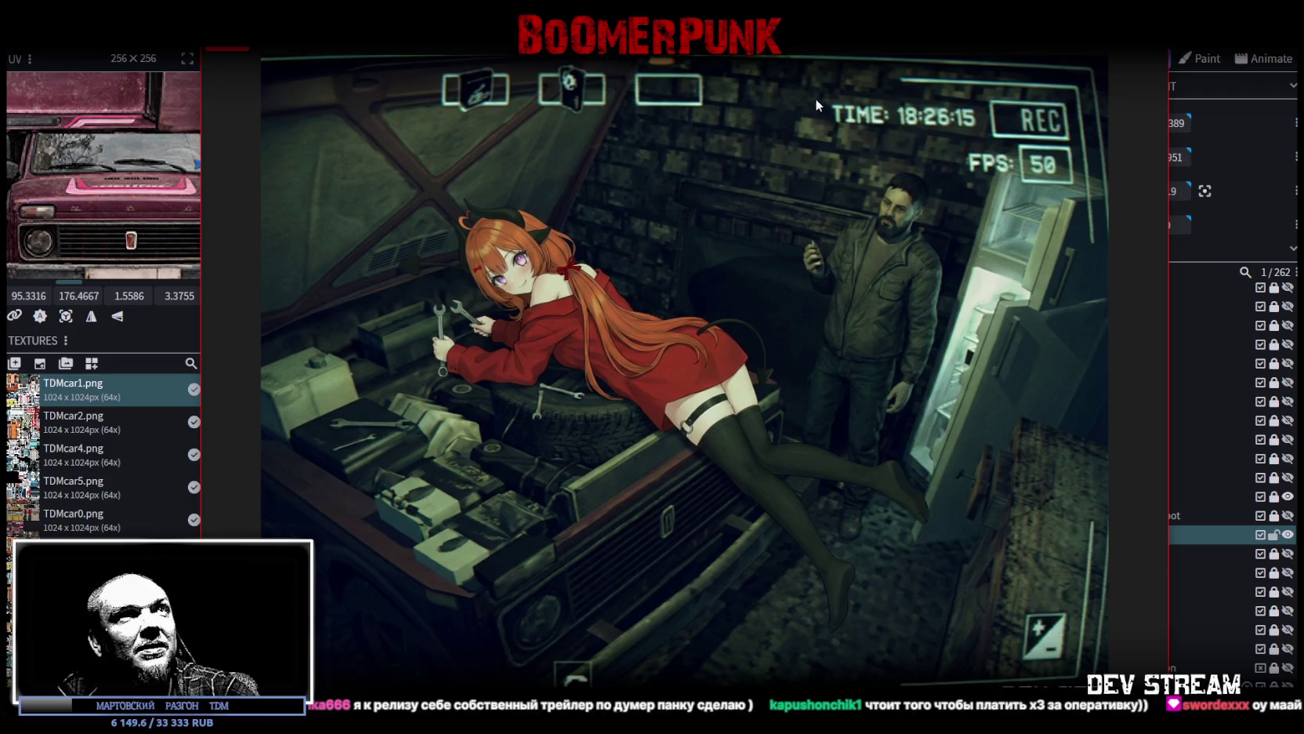
{"action": "left_click_drag", "start_coordinate": [690, 35], "coordinate": [759, 559]}
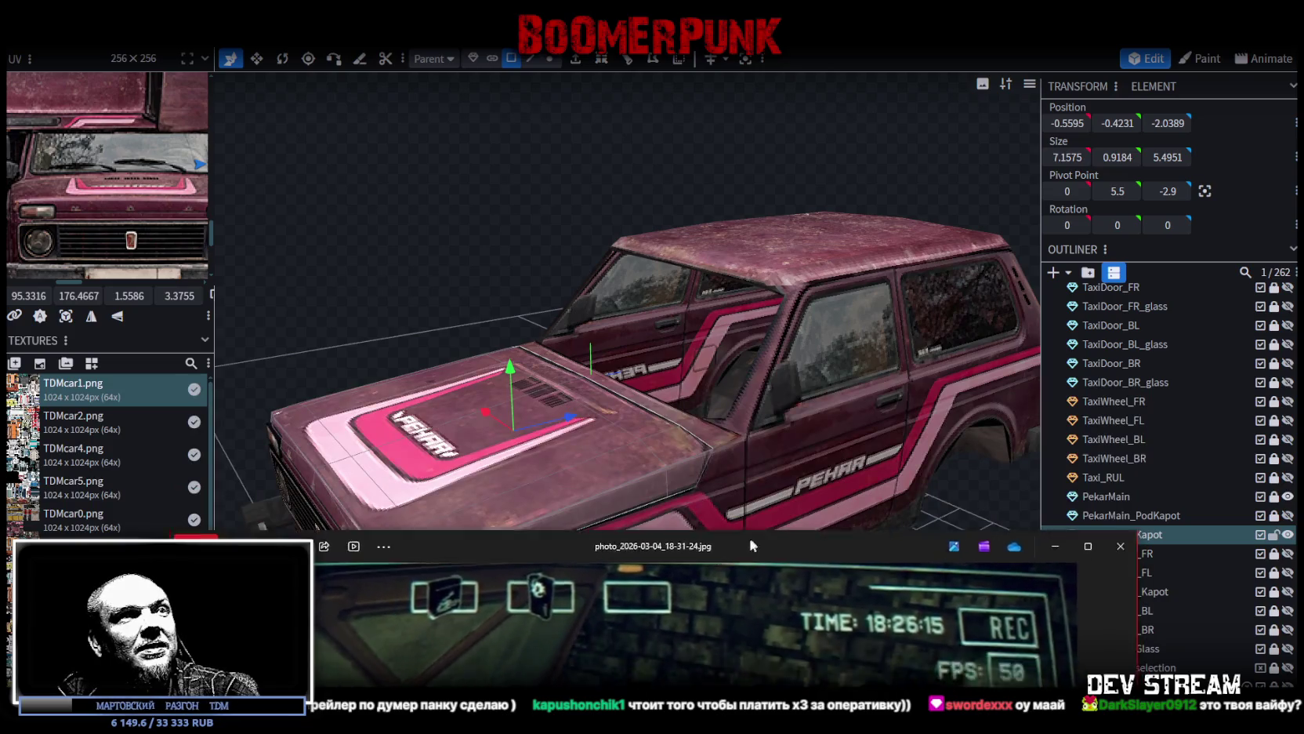
Step: Hide the PekarMain_Kapot hood and show the PekarMain_PodKapot engine-bay parts
{"action": "left_click", "coordinate": [751, 535]}
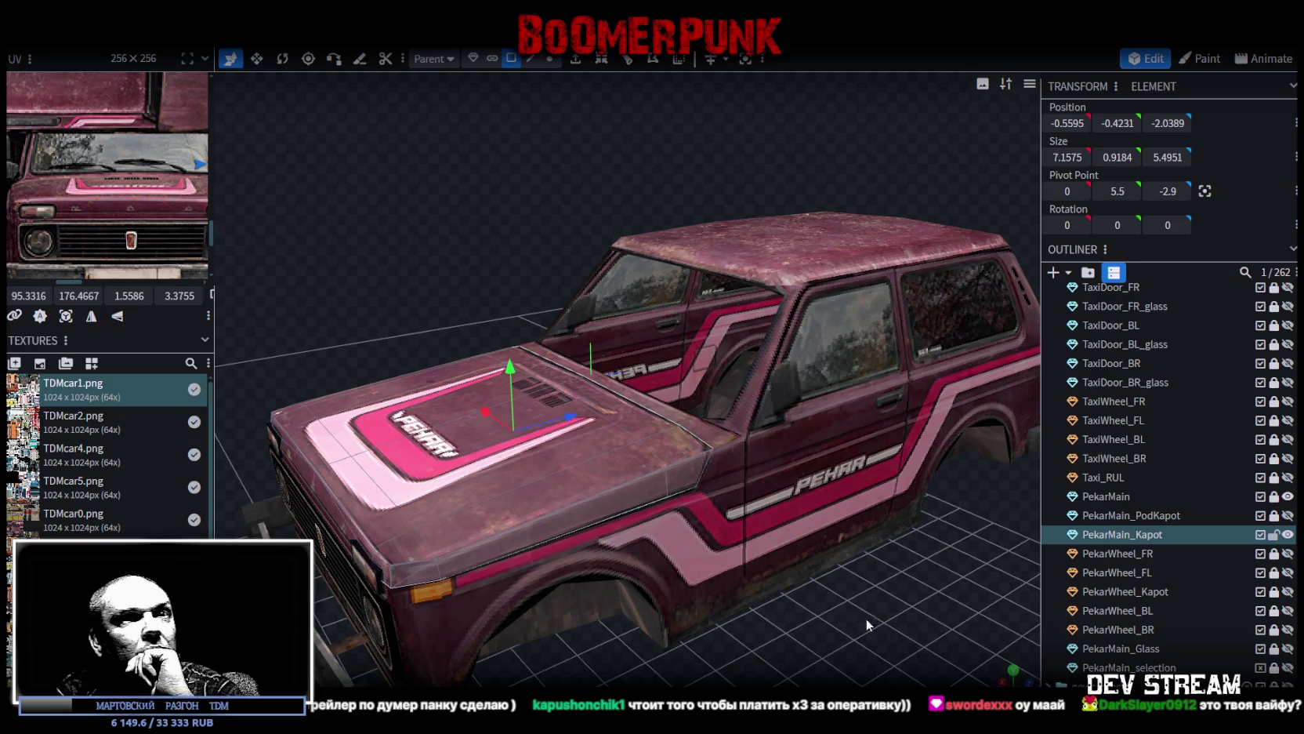
{"action": "scroll", "coordinate": [837, 625], "scroll_direction": "down", "scroll_amount": 2}
{"action": "left_click", "coordinate": [1288, 536]}
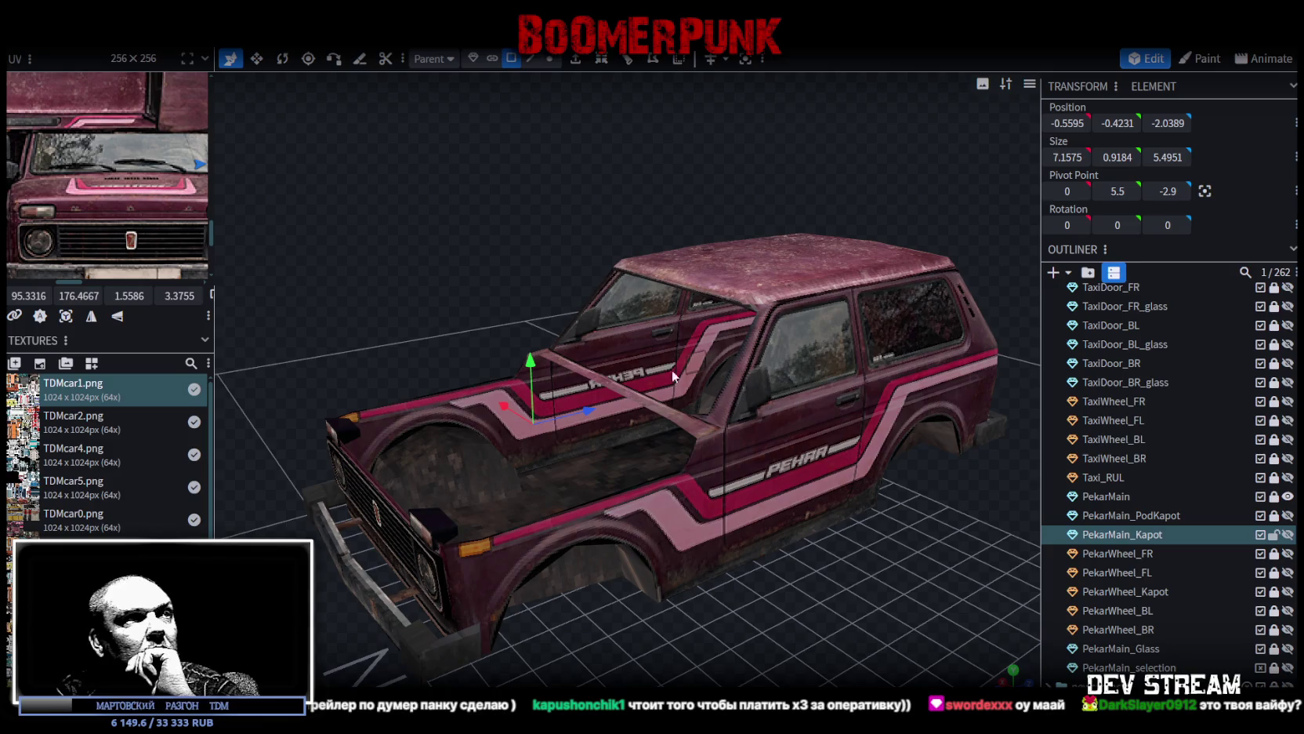
{"action": "left_click", "coordinate": [1289, 518]}
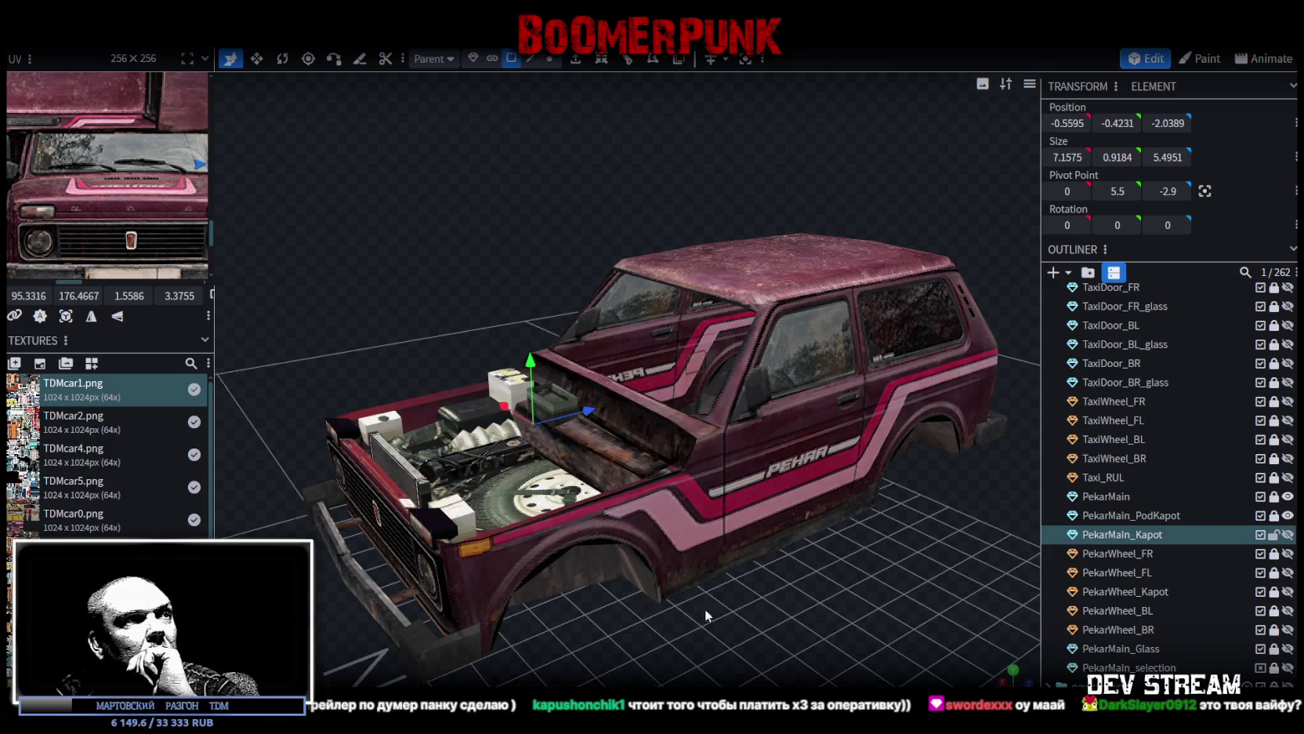
Step: Frame the engine bay from the front and show the spare wheel over the engine
{"action": "left_click_drag", "start_coordinate": [706, 608], "coordinate": [688, 611]}
{"action": "scroll", "coordinate": [790, 660], "scroll_direction": "up", "scroll_amount": 5}
{"action": "left_click_drag", "start_coordinate": [803, 639], "coordinate": [751, 624]}
{"action": "scroll", "coordinate": [400, 560], "scroll_direction": "down", "scroll_amount": 3}
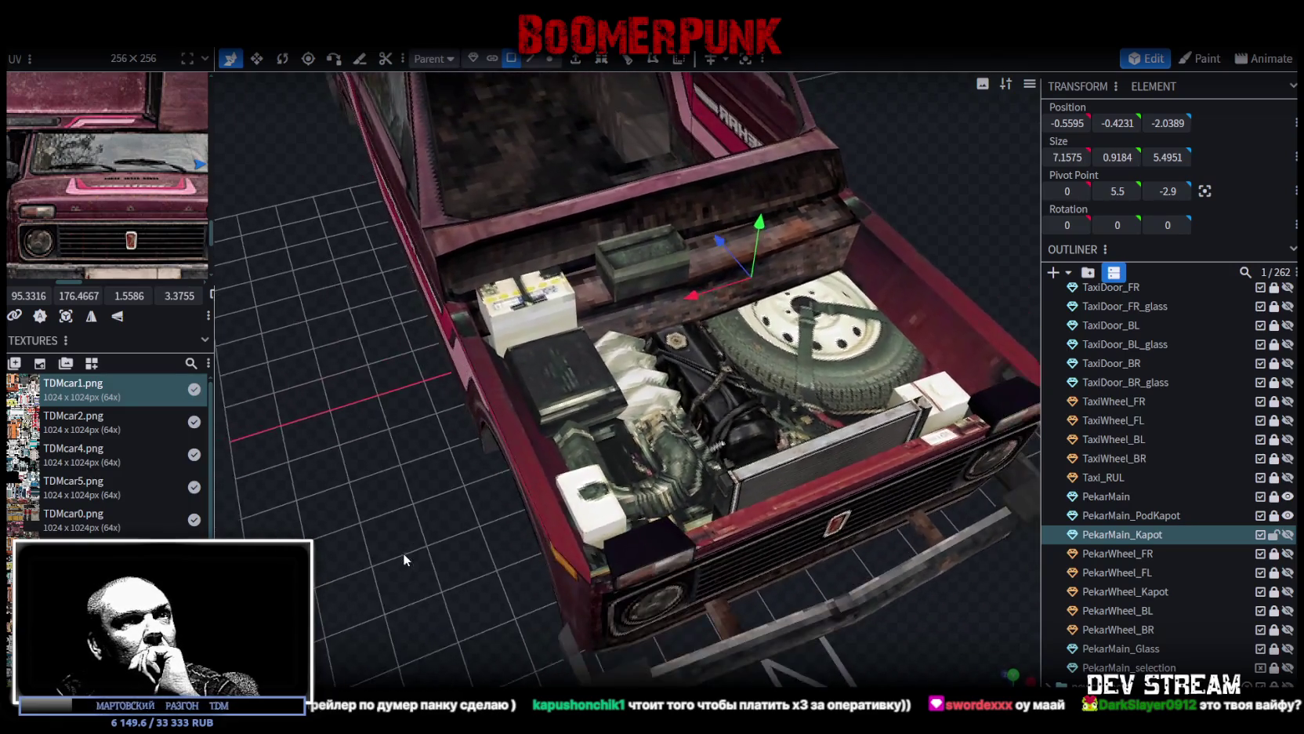
{"action": "left_click", "coordinate": [1286, 592]}
{"action": "mouse_move", "coordinate": [839, 619]}
{"action": "left_mouse_down"}
{"action": "mouse_move", "coordinate": [853, 627]}
{"action": "mouse_move", "coordinate": [851, 607]}
{"action": "mouse_move", "coordinate": [872, 620]}
{"action": "left_mouse_up"}
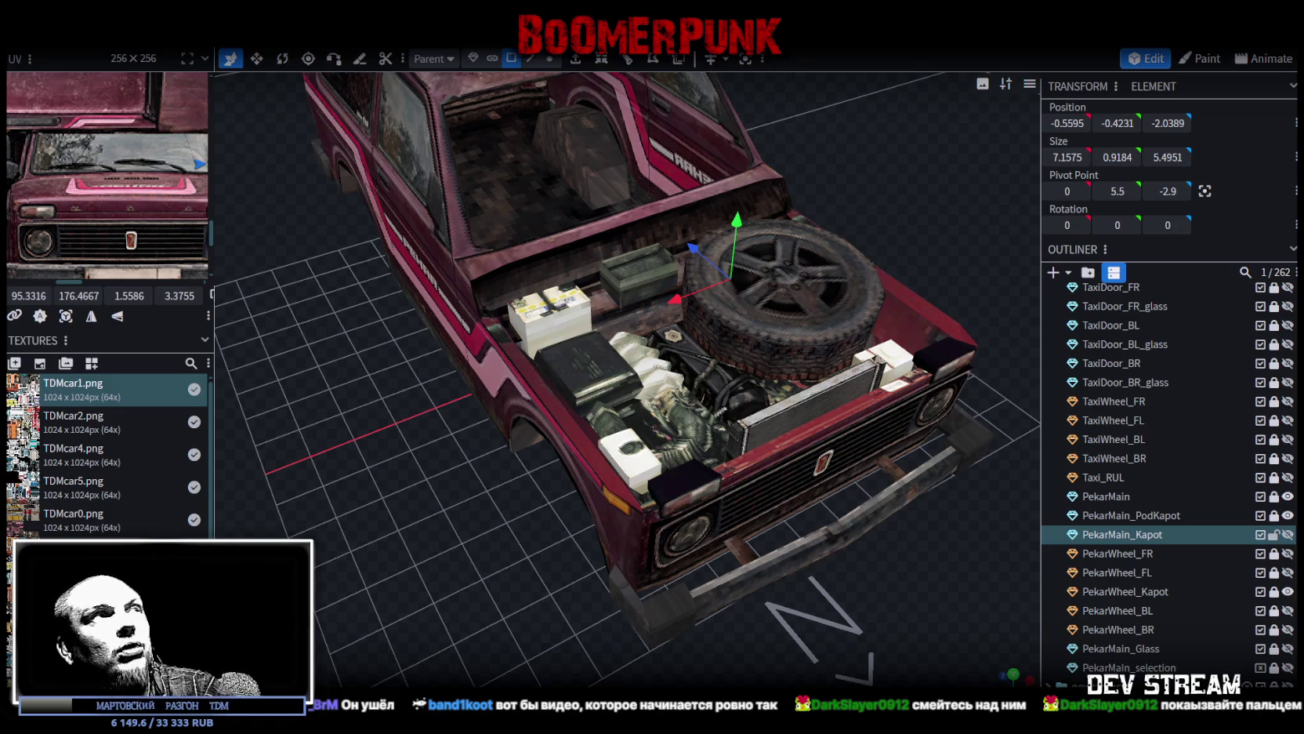
Step: Save the TDMcar.bbmodel project and switch to the Unity editor
{"action": "key", "text": "ctrl+s"}
{"action": "key", "text": "alt+Tab"}
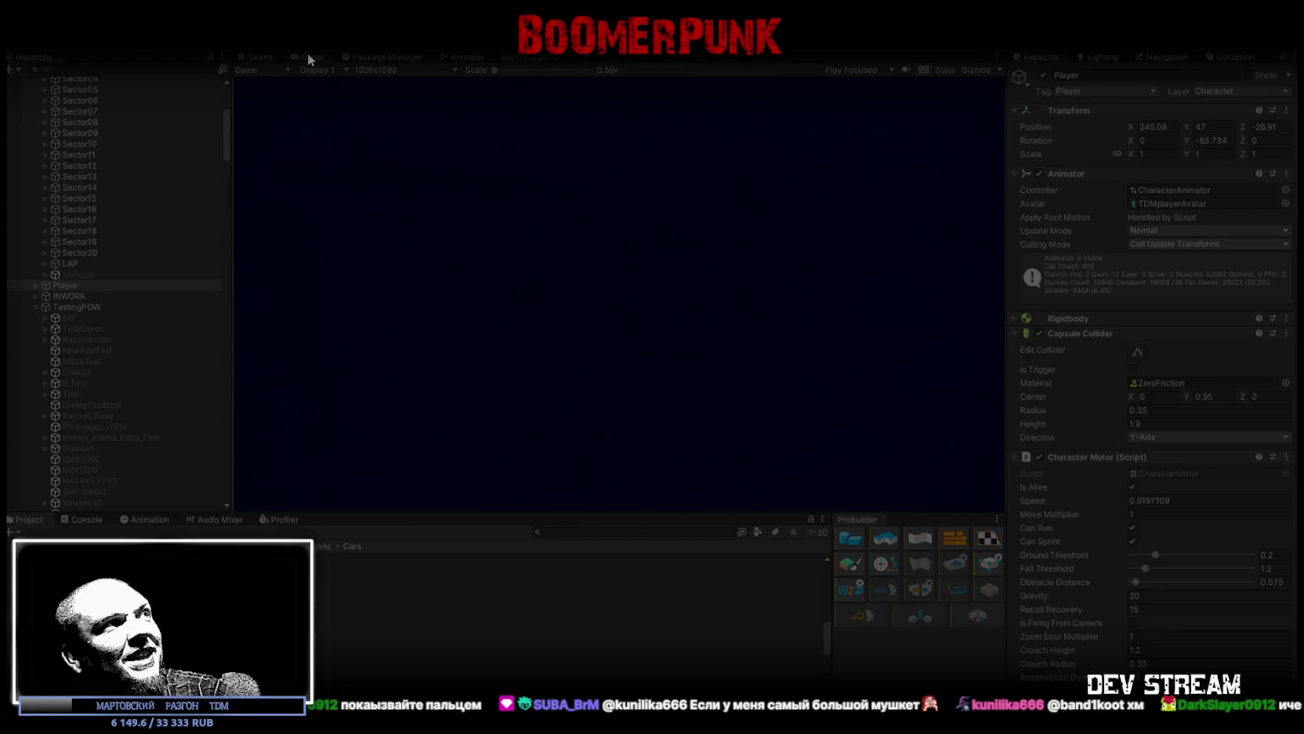
Step: Maximize the Game view and check the inventory bag in the in-game menu
{"action": "double_click", "coordinate": [308, 53]}
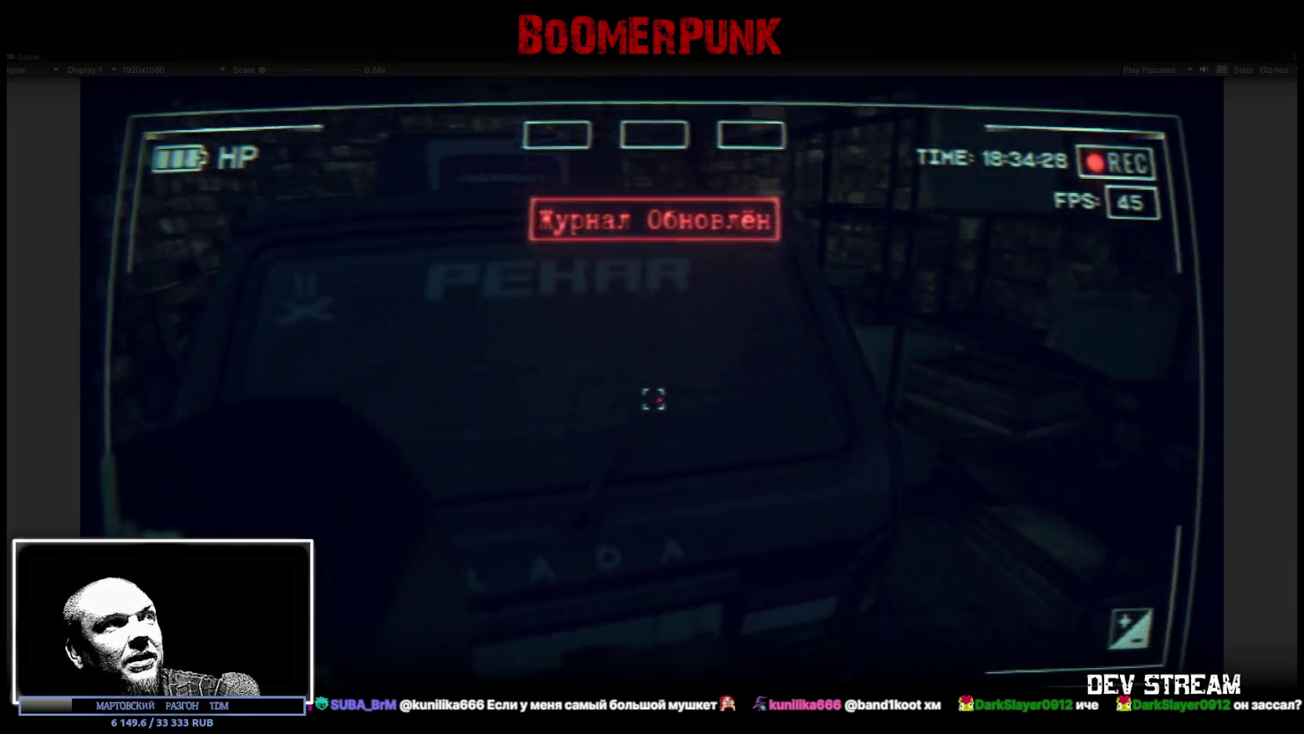
{"action": "key", "text": "Escape"}
{"action": "key", "text": "Tab"}
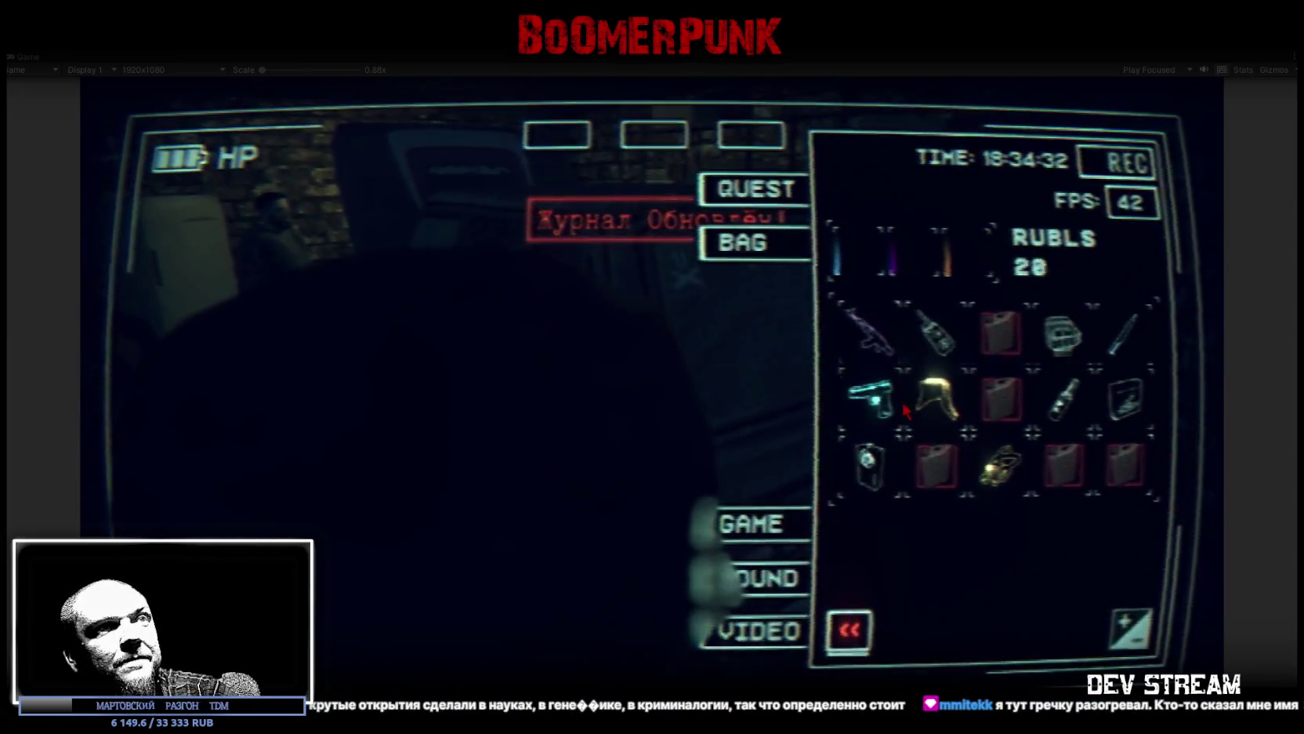
{"action": "key", "text": "Escape"}
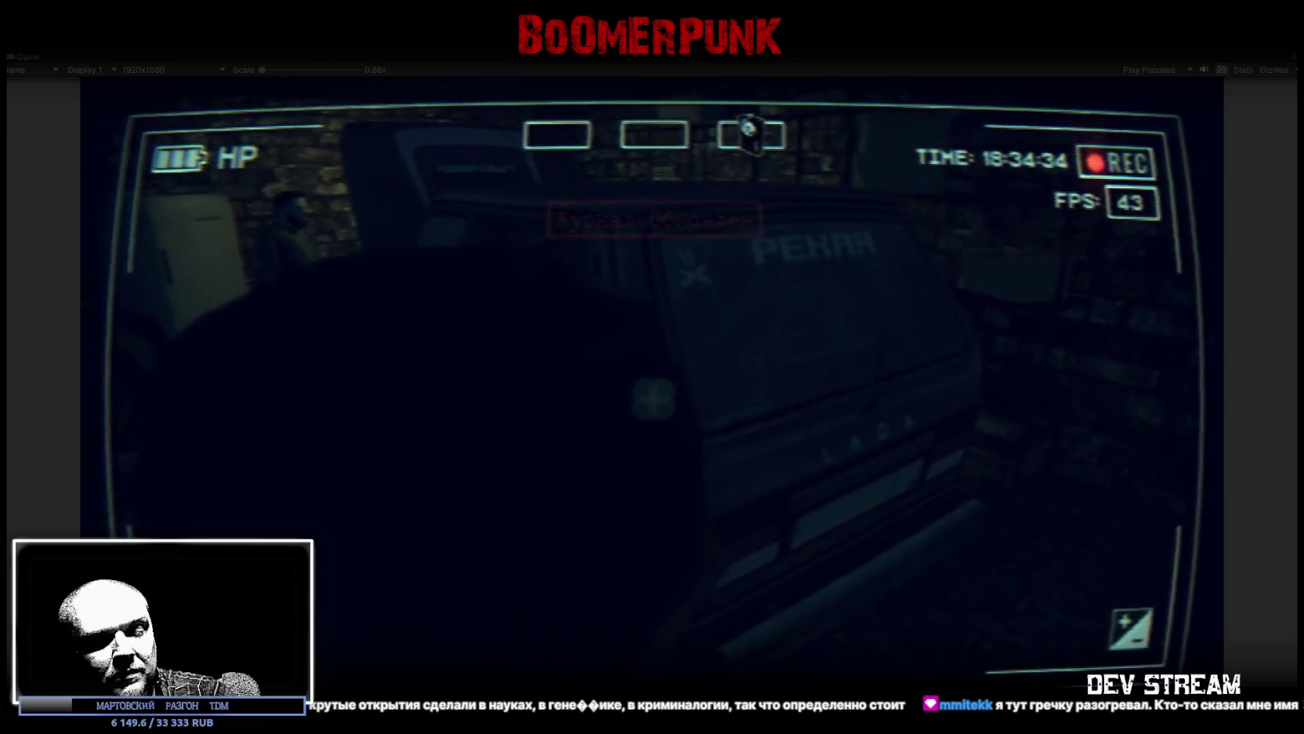
Step: Walk around the Lada's rear to the bearded man by the fridge
{"action": "key", "text": "w"}
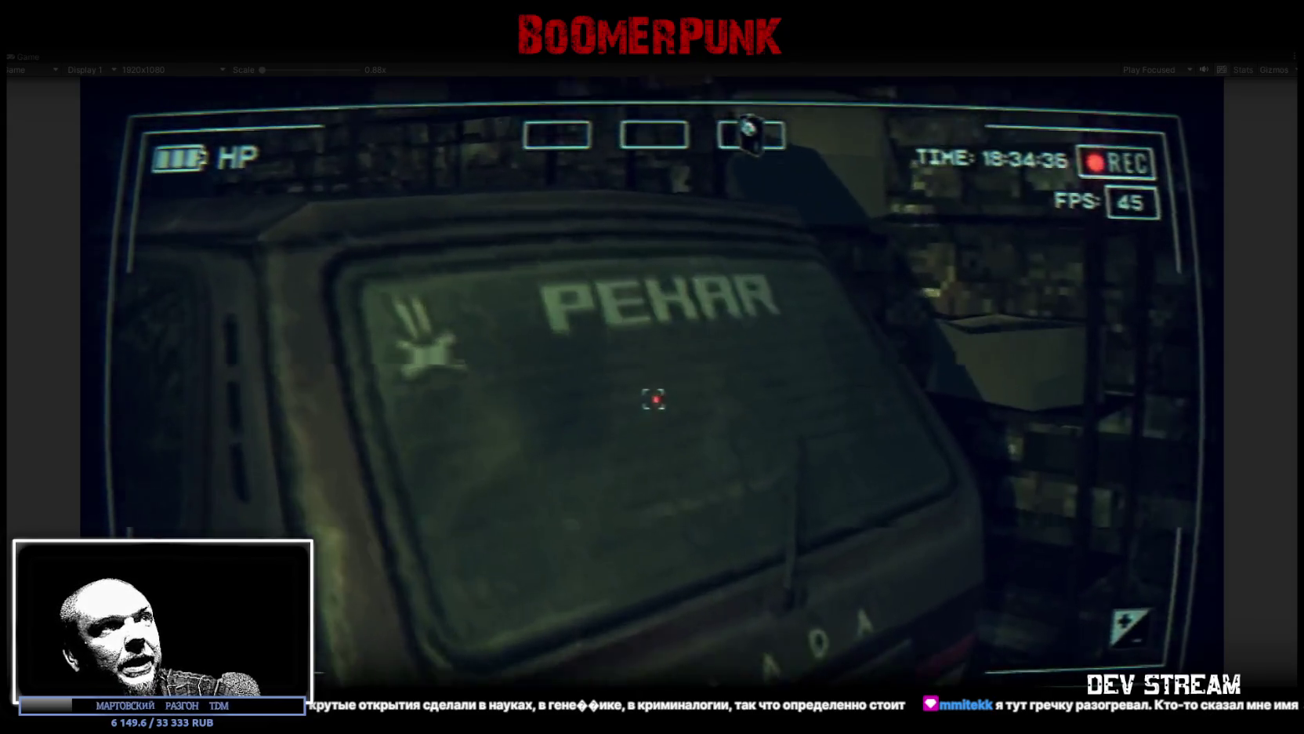
{"action": "key", "text": "a"}
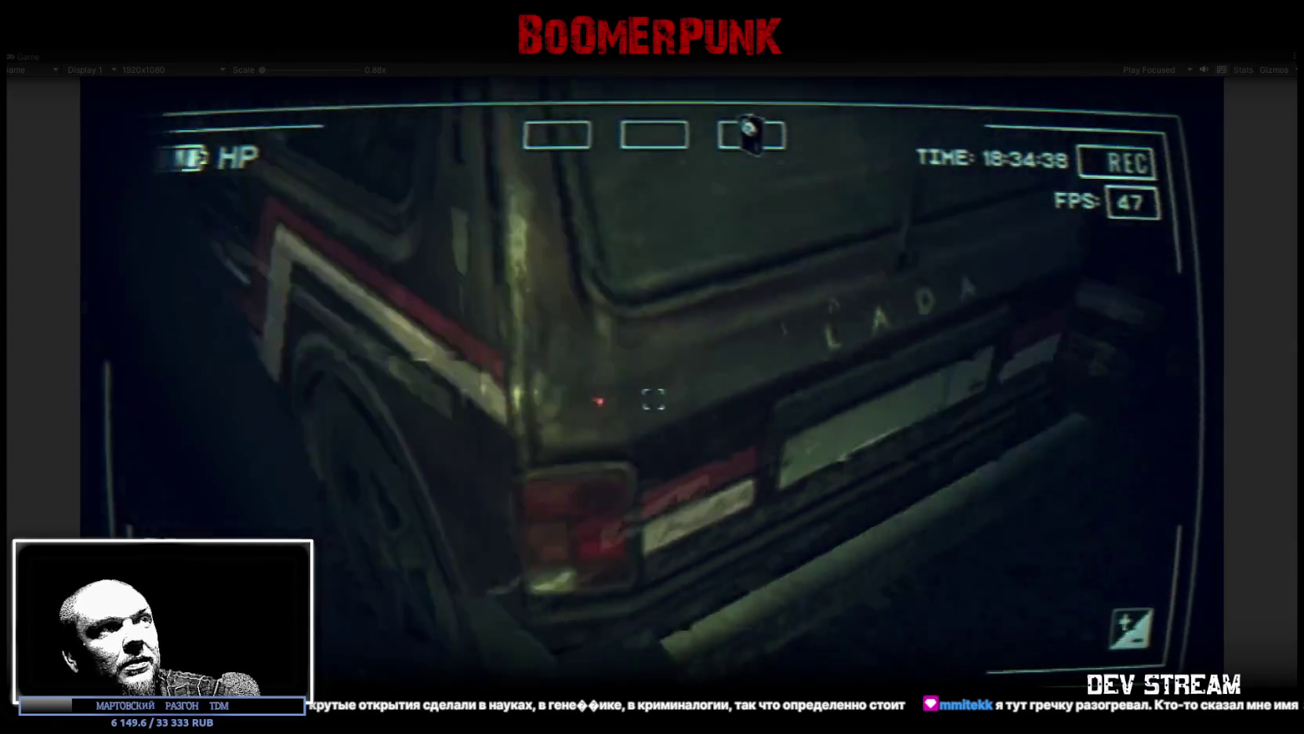
{"action": "key", "text": "a"}
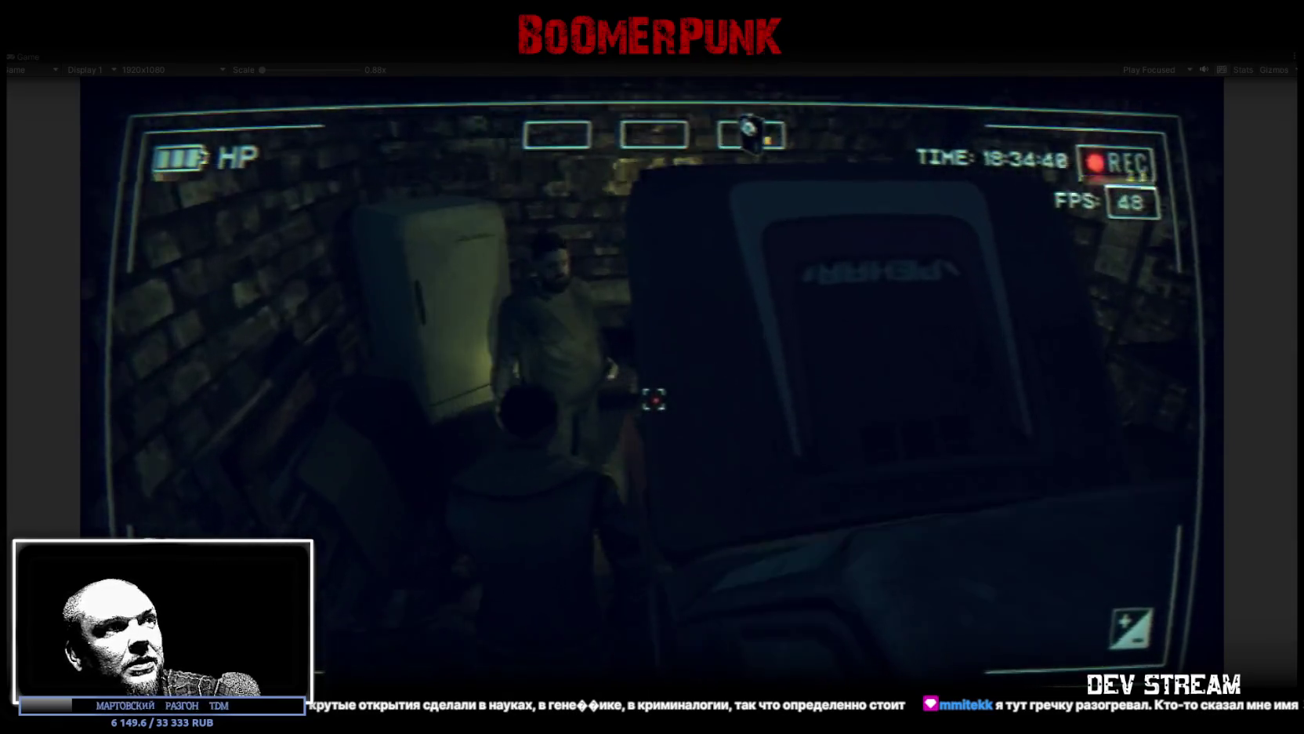
{"action": "key", "text": "a"}
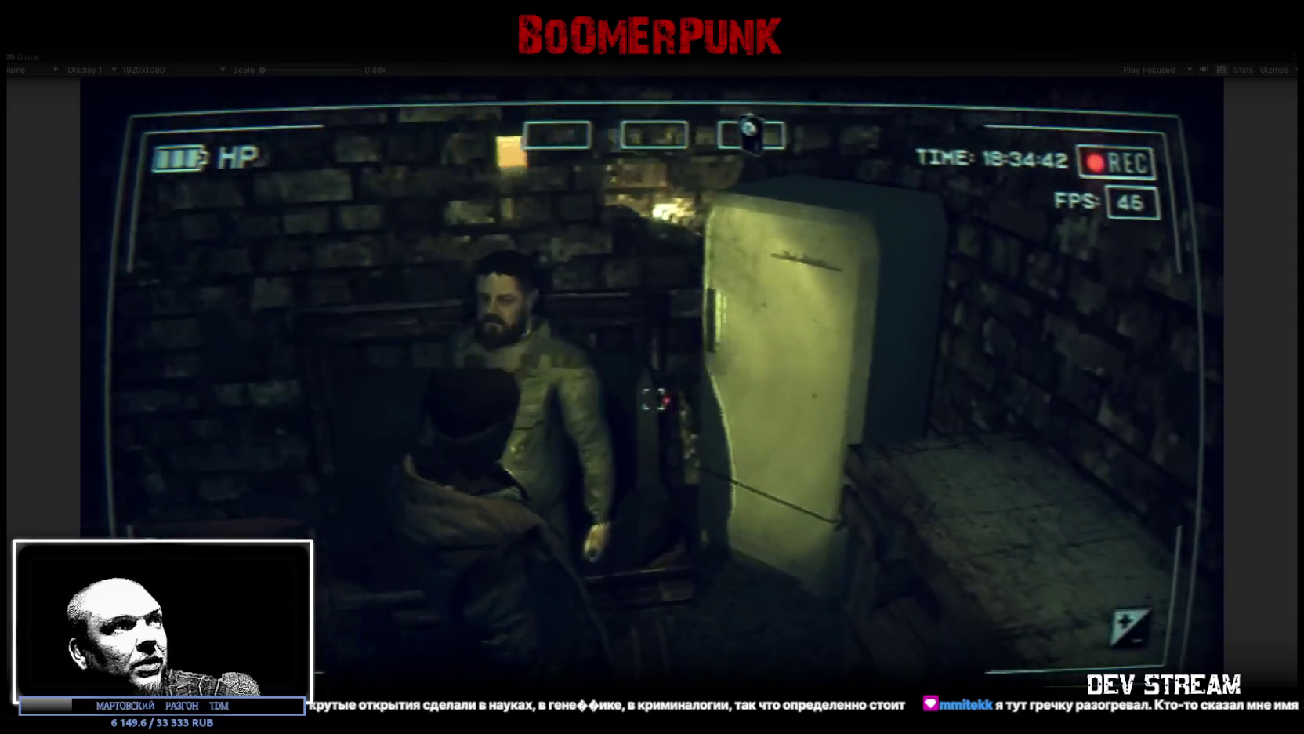
{"action": "key", "text": "e"}
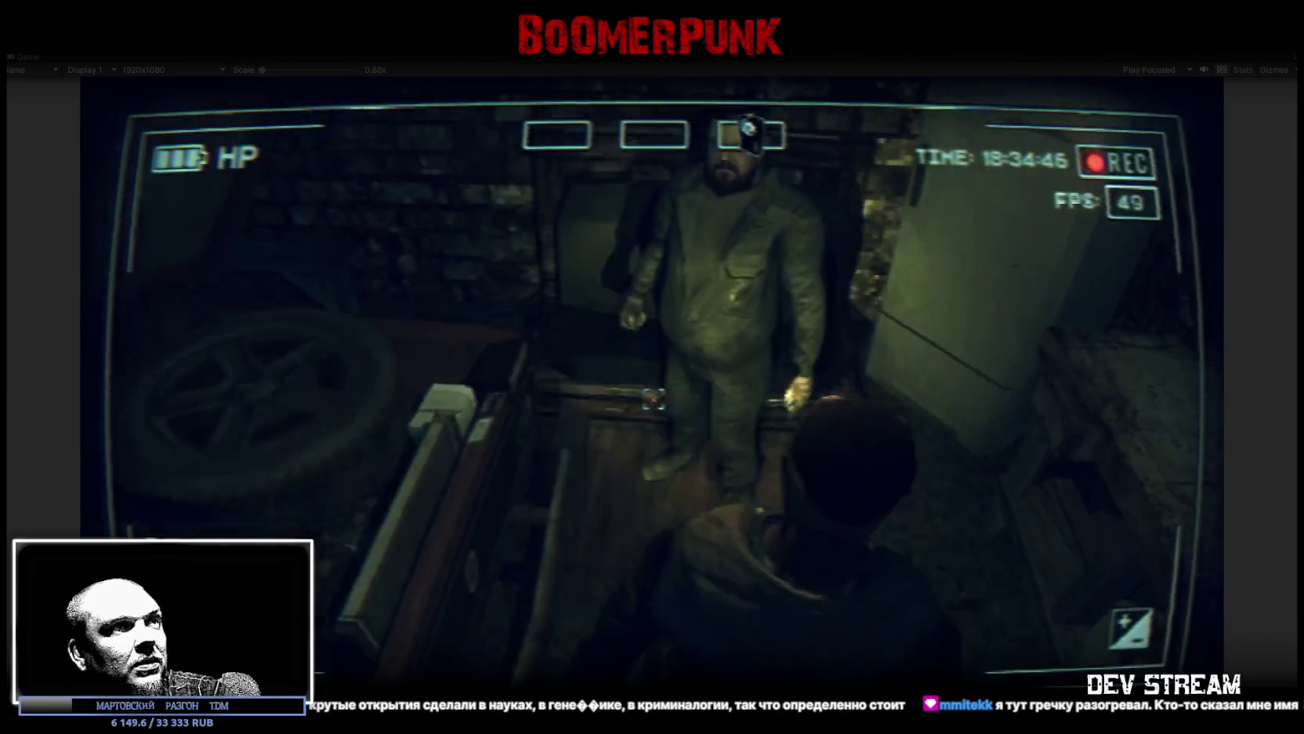
Step: Turn toward the car's engine, then place the garage artwork window over the game
{"action": "key", "text": "a"}
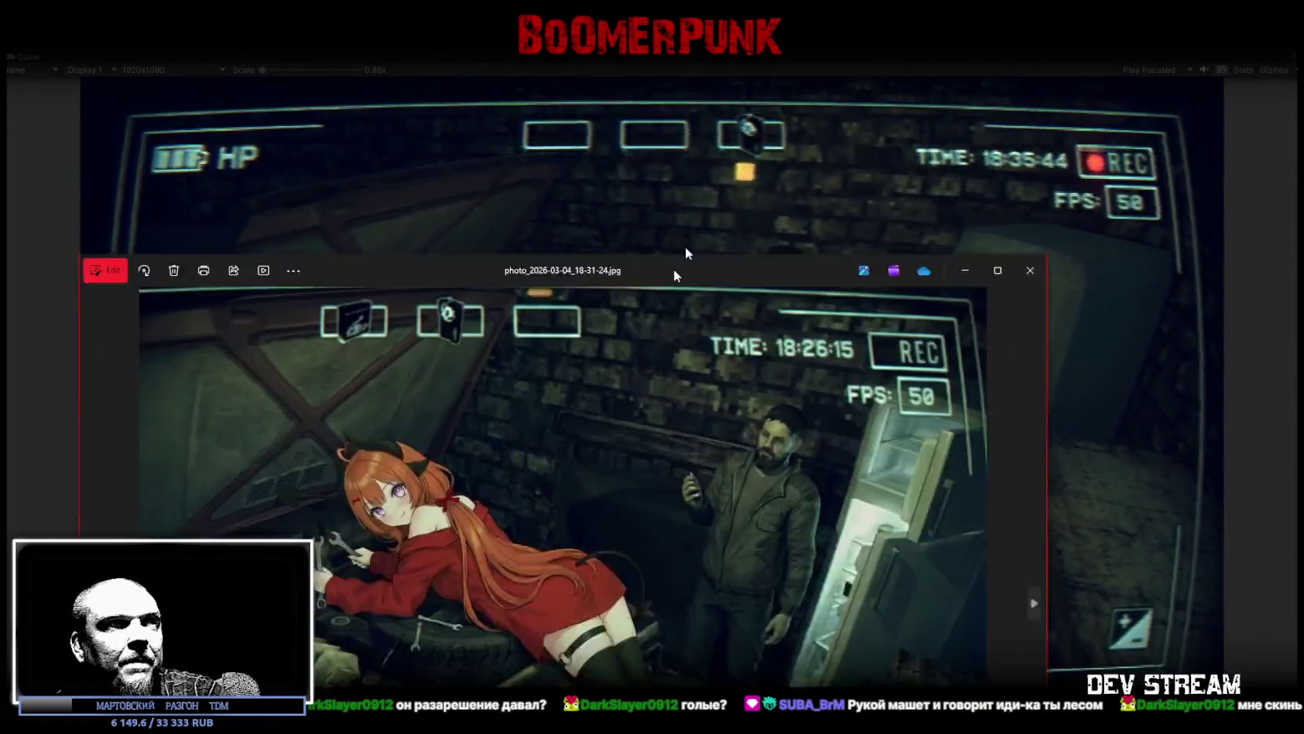
{"action": "left_click_drag", "start_coordinate": [685, 247], "coordinate": [764, 61]}
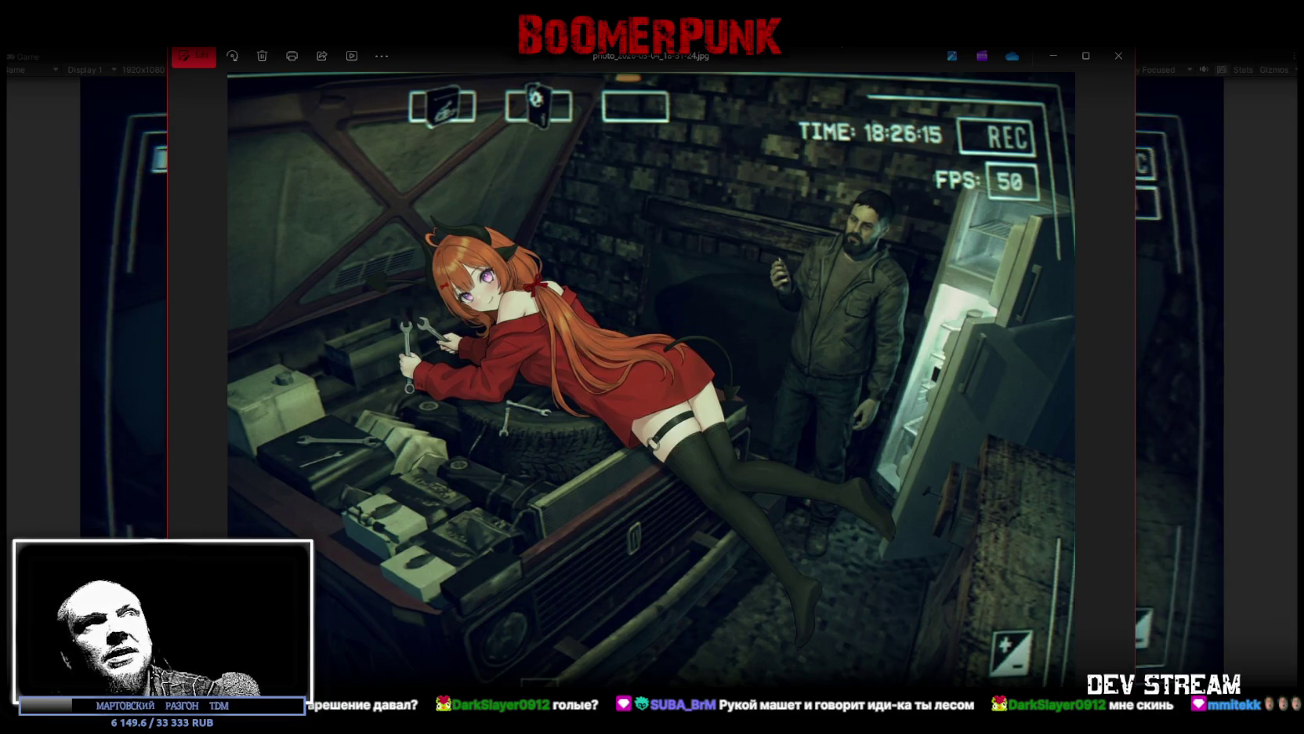
Step: Close the garage artwork, zoom and pan around the gym photo, then exit the viewer
{"action": "left_click", "coordinate": [1119, 69]}
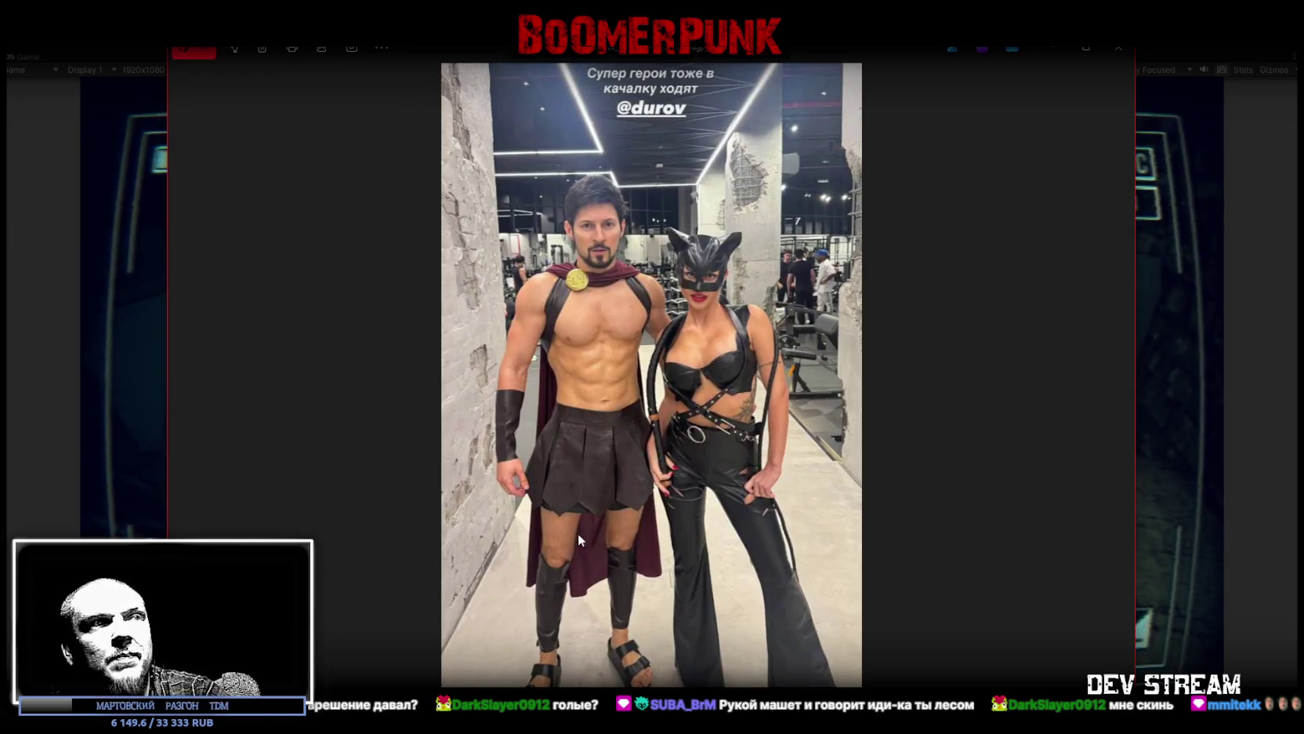
{"action": "scroll", "coordinate": [595, 612], "scroll_direction": "up", "scroll_amount": 5}
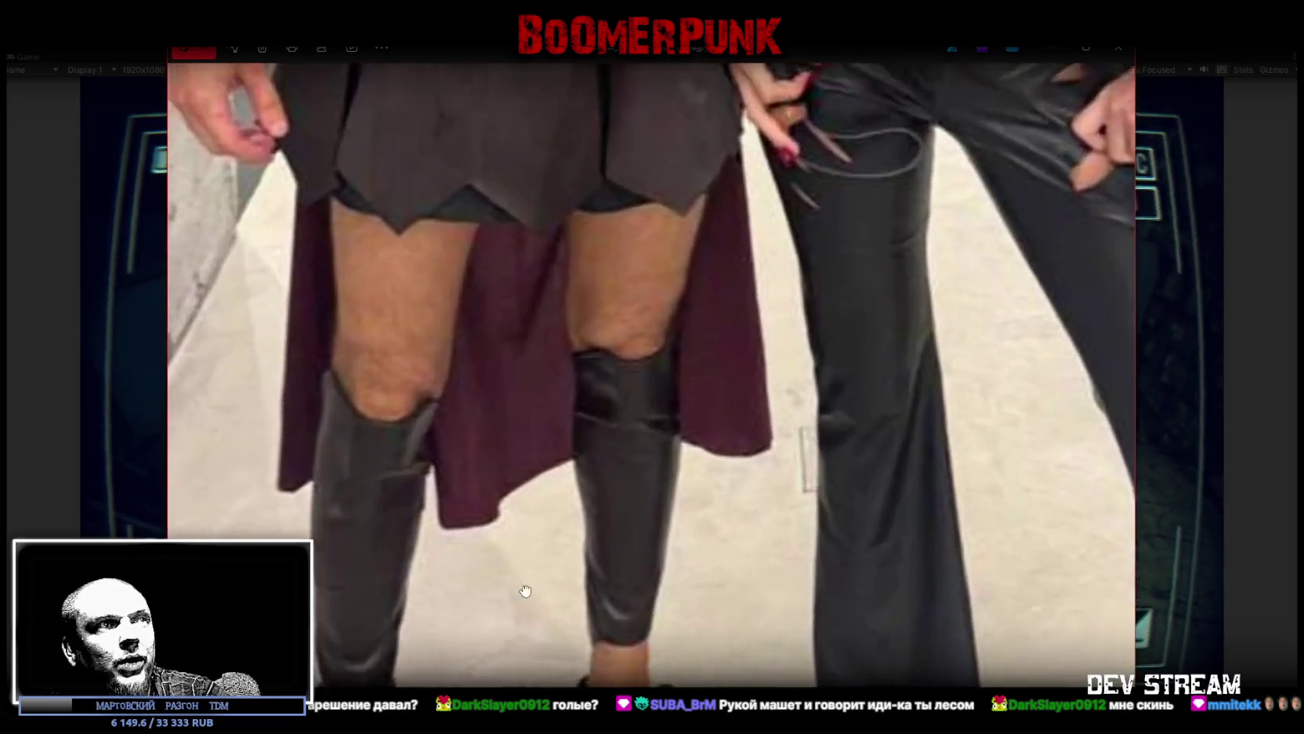
{"action": "left_click_drag", "start_coordinate": [525, 590], "coordinate": [562, 507]}
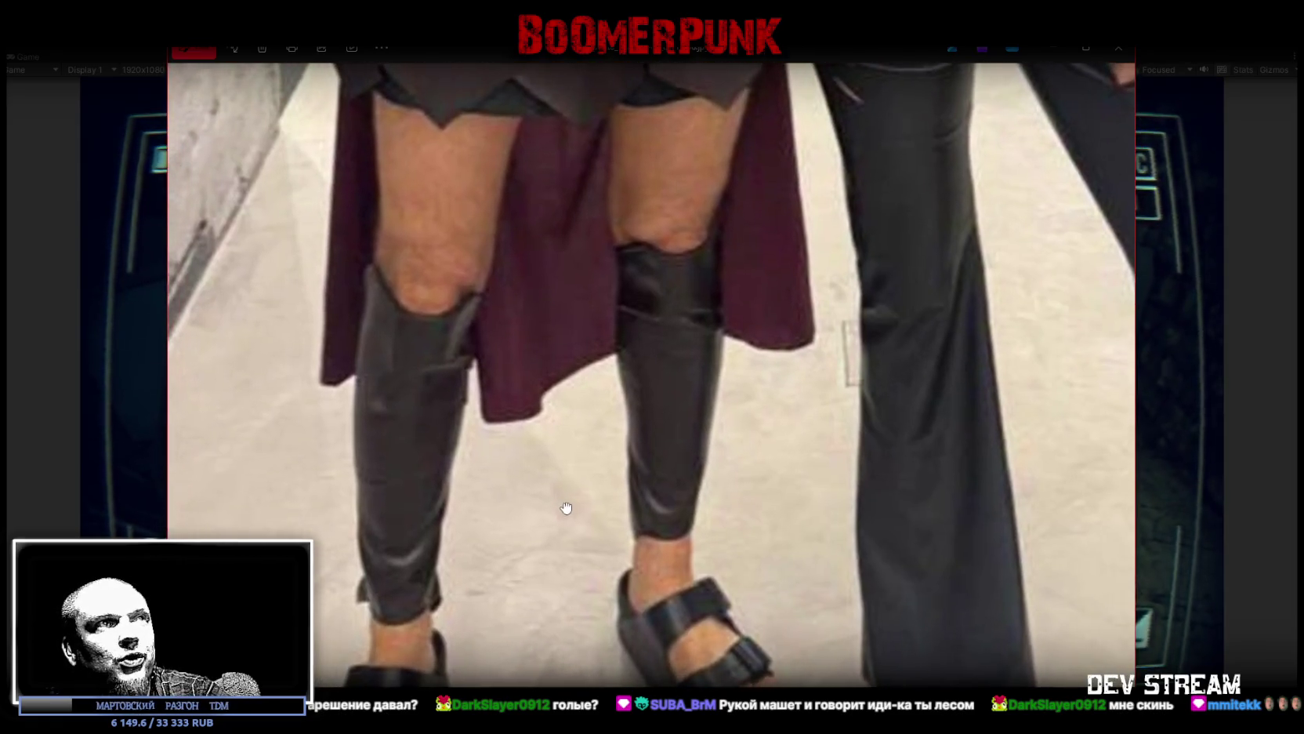
{"action": "scroll", "coordinate": [674, 376], "scroll_direction": "up", "scroll_amount": 2}
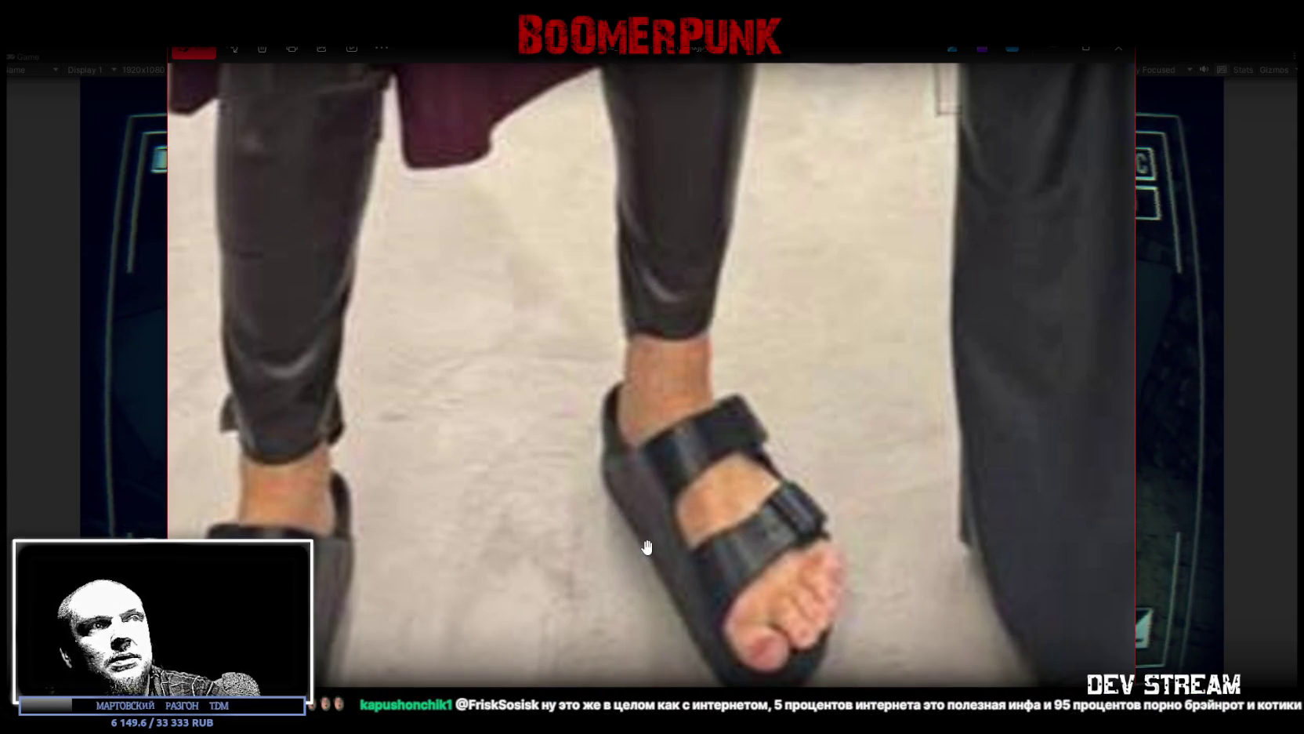
{"action": "scroll", "coordinate": [664, 558], "scroll_direction": "down", "scroll_amount": 2}
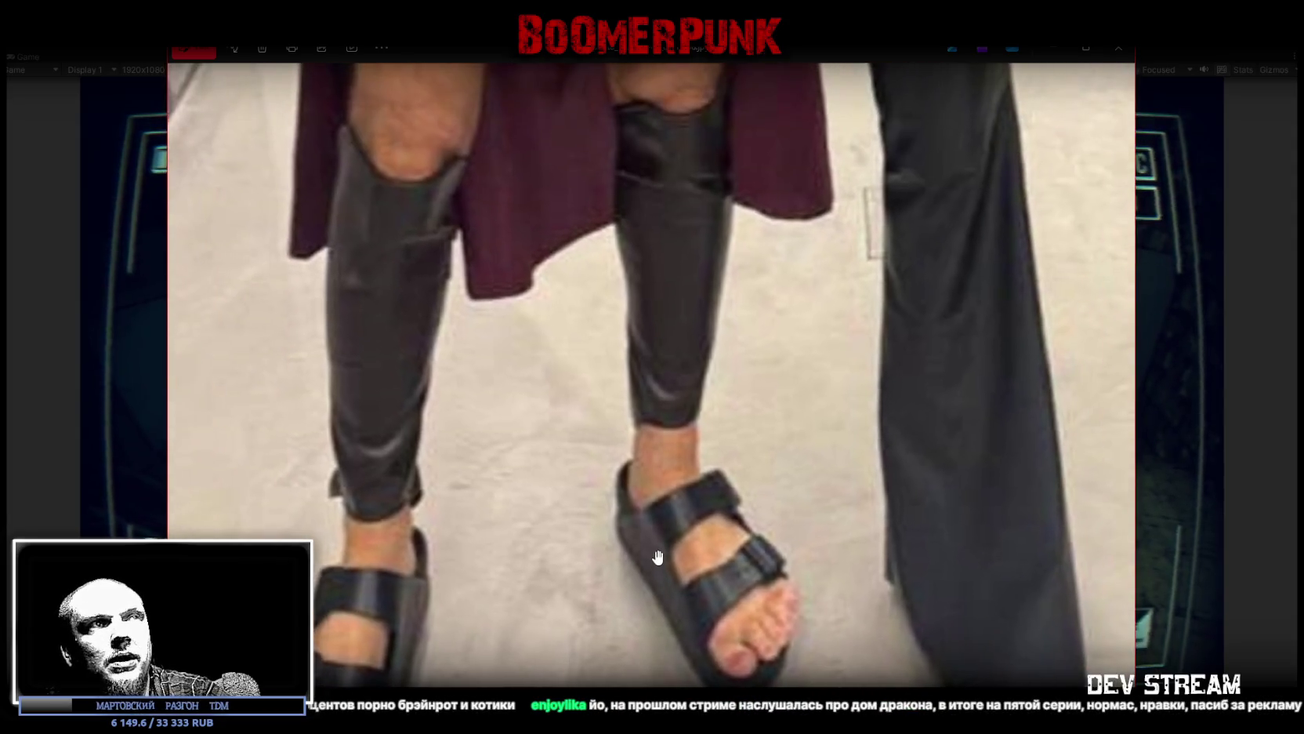
{"action": "scroll", "coordinate": [656, 553], "scroll_direction": "down", "scroll_amount": 4}
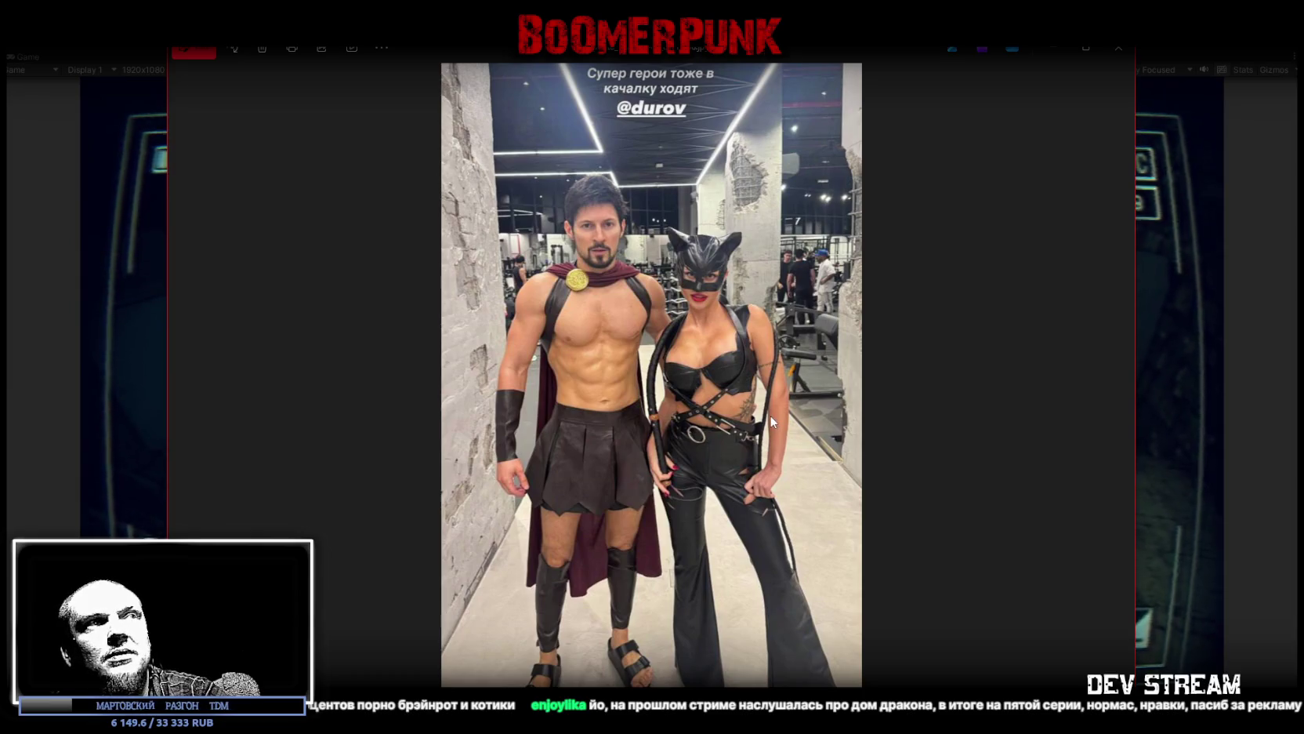
{"action": "key", "text": "Escape"}
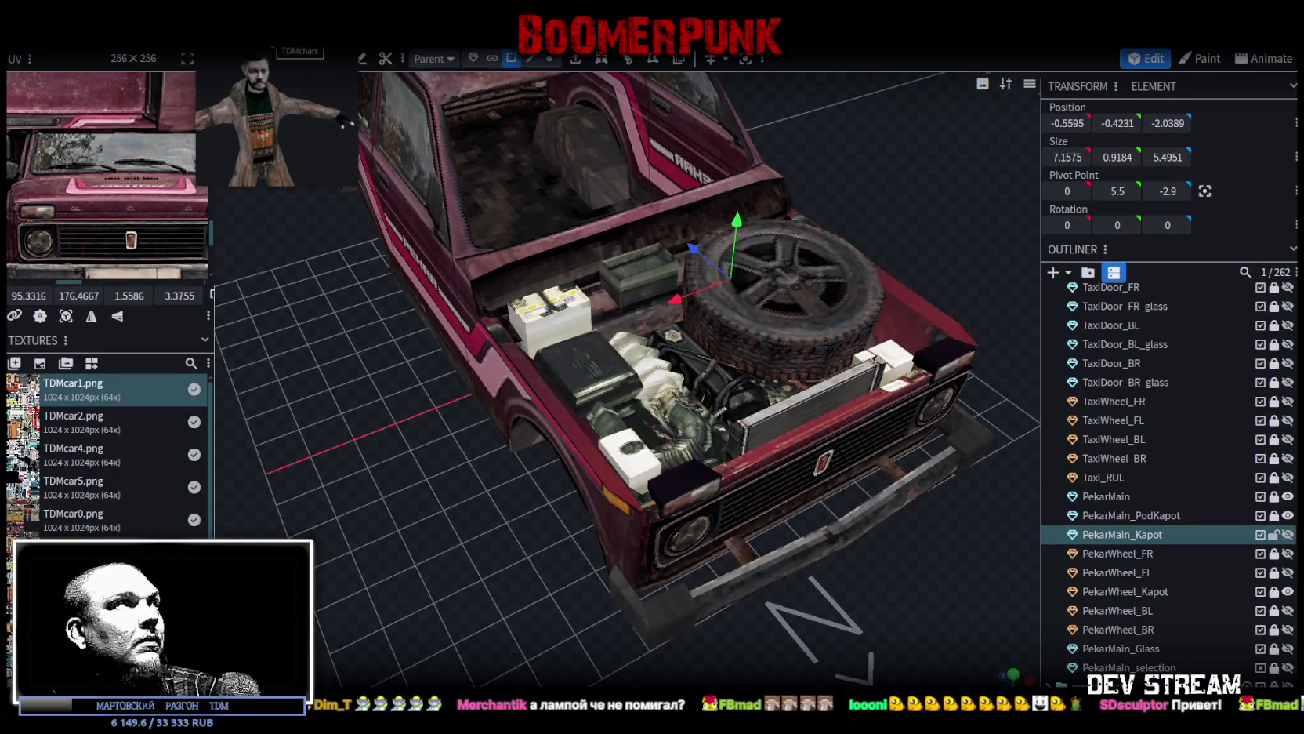
Step: Switch to the characters project and frame the bearded man at full body length
{"action": "left_click", "coordinate": [259, 36]}
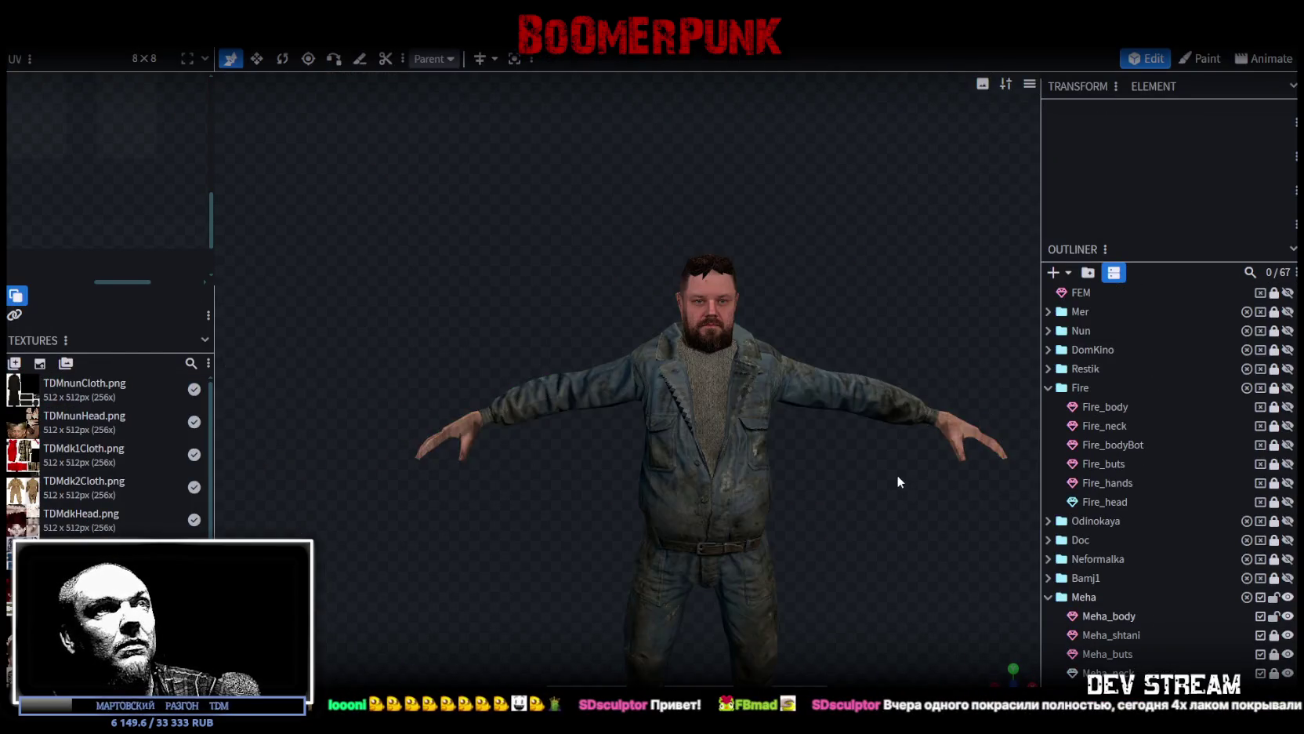
{"action": "scroll", "coordinate": [878, 480], "scroll_direction": "down", "scroll_amount": 5}
{"action": "mouse_move", "coordinate": [868, 484]}
{"action": "left_mouse_down"}
{"action": "mouse_move", "coordinate": [547, 501]}
{"action": "mouse_move", "coordinate": [527, 553]}
{"action": "mouse_move", "coordinate": [854, 541]}
{"action": "mouse_move", "coordinate": [899, 494]}
{"action": "left_mouse_up"}
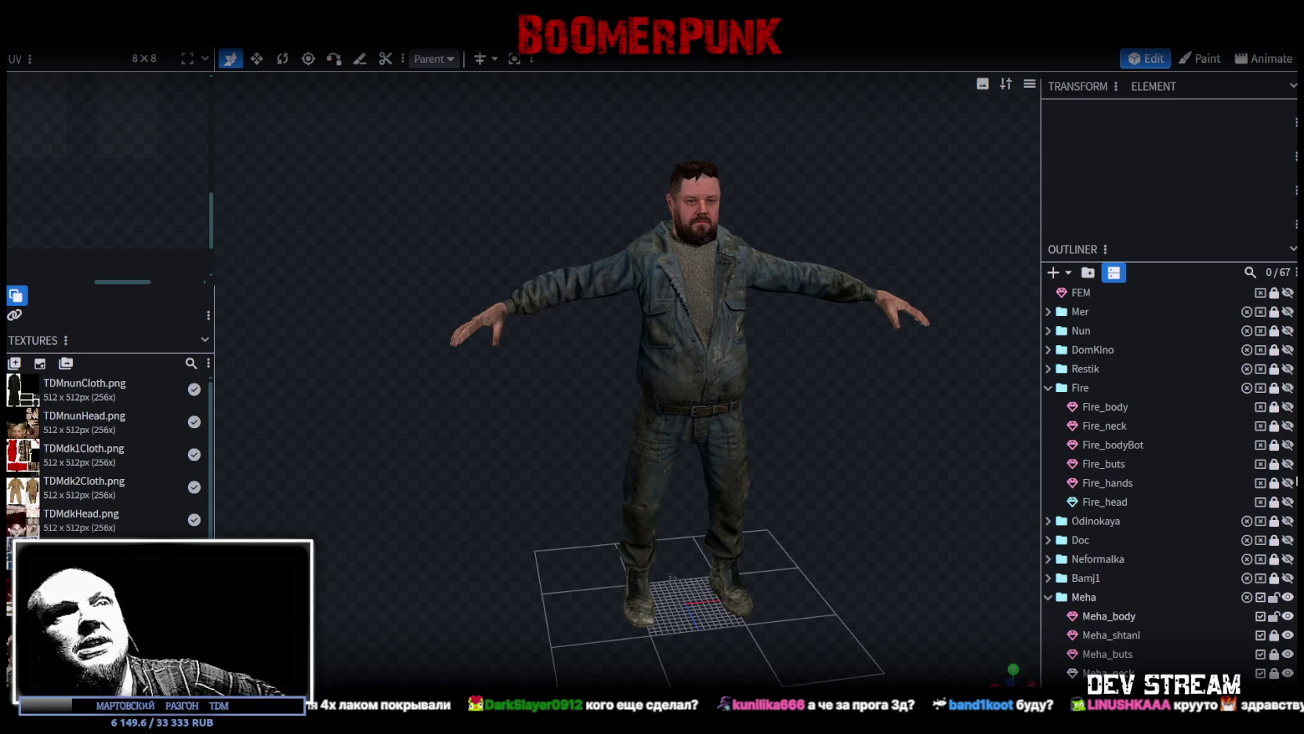
Step: Collapse the Fire and Meha groups, hide Meha and show the Neformalka girl
{"action": "left_click", "coordinate": [1048, 387]}
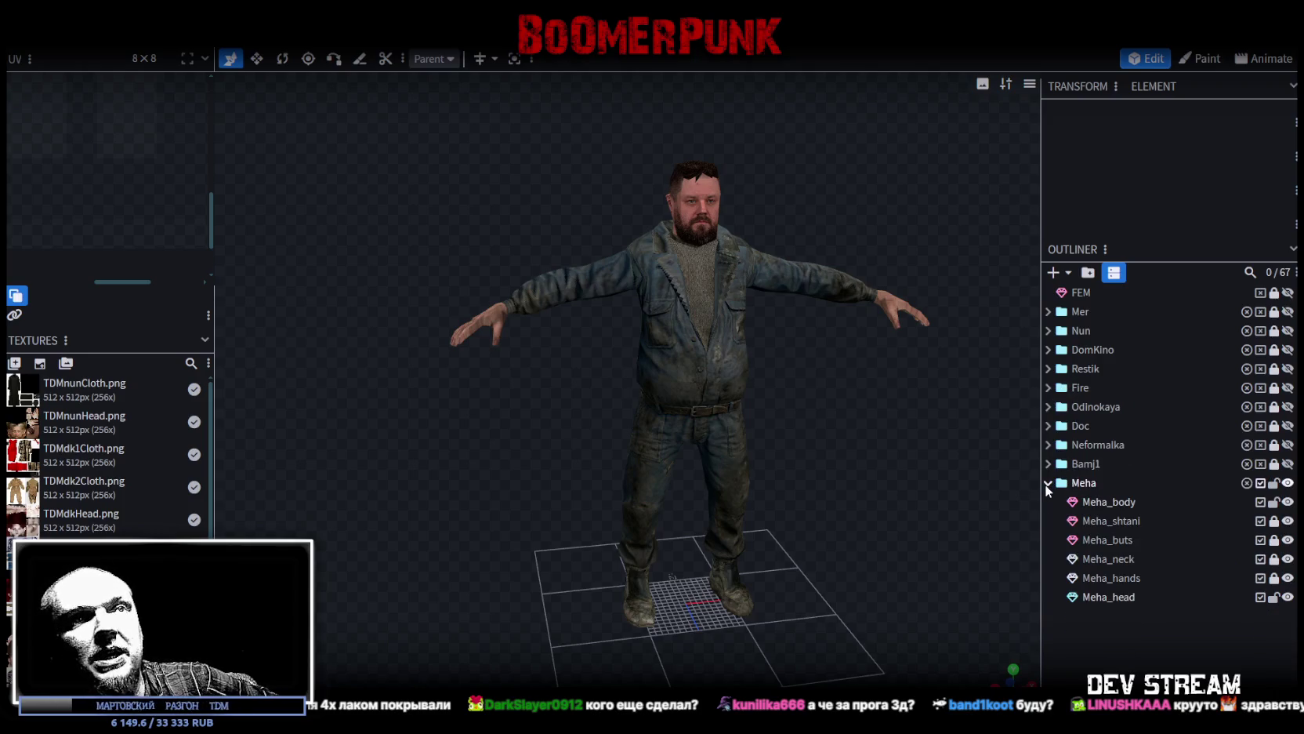
{"action": "left_click", "coordinate": [1048, 484]}
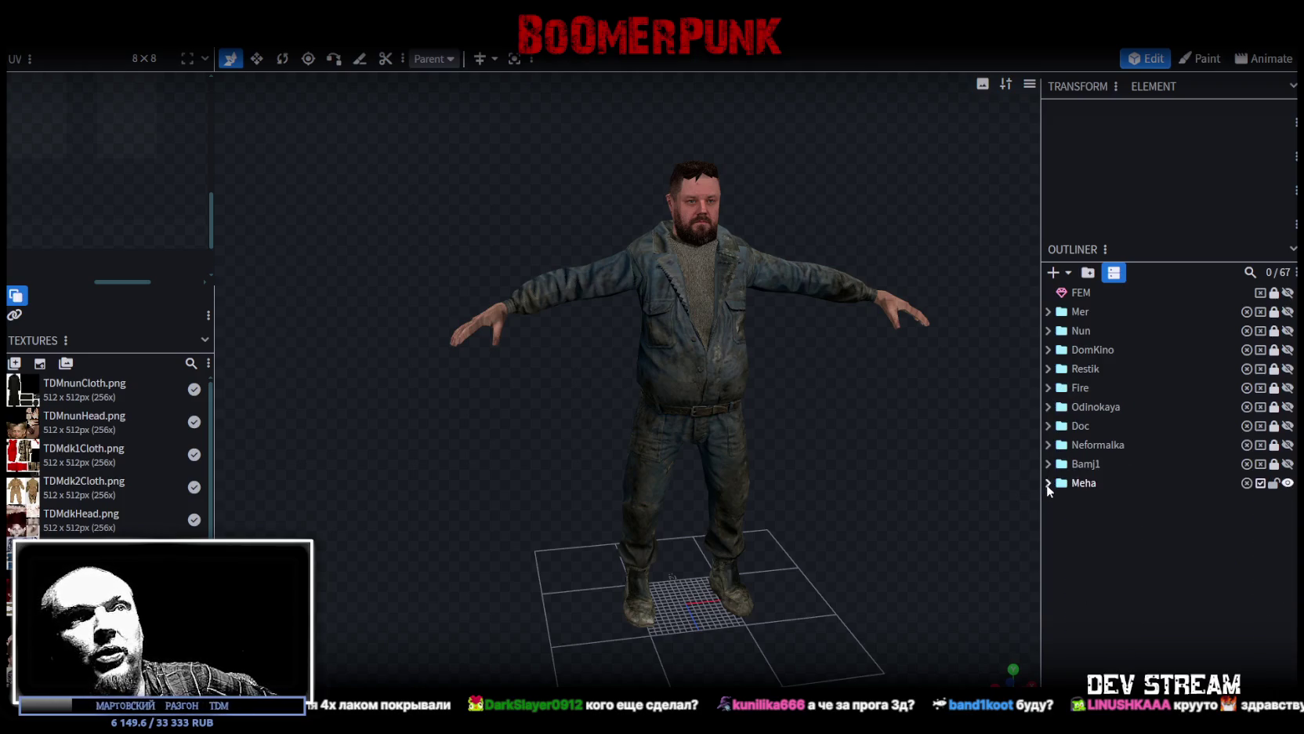
{"action": "left_click", "coordinate": [1288, 483]}
{"action": "left_click", "coordinate": [1287, 445]}
{"action": "scroll", "coordinate": [744, 430], "scroll_direction": "up", "scroll_amount": 5}
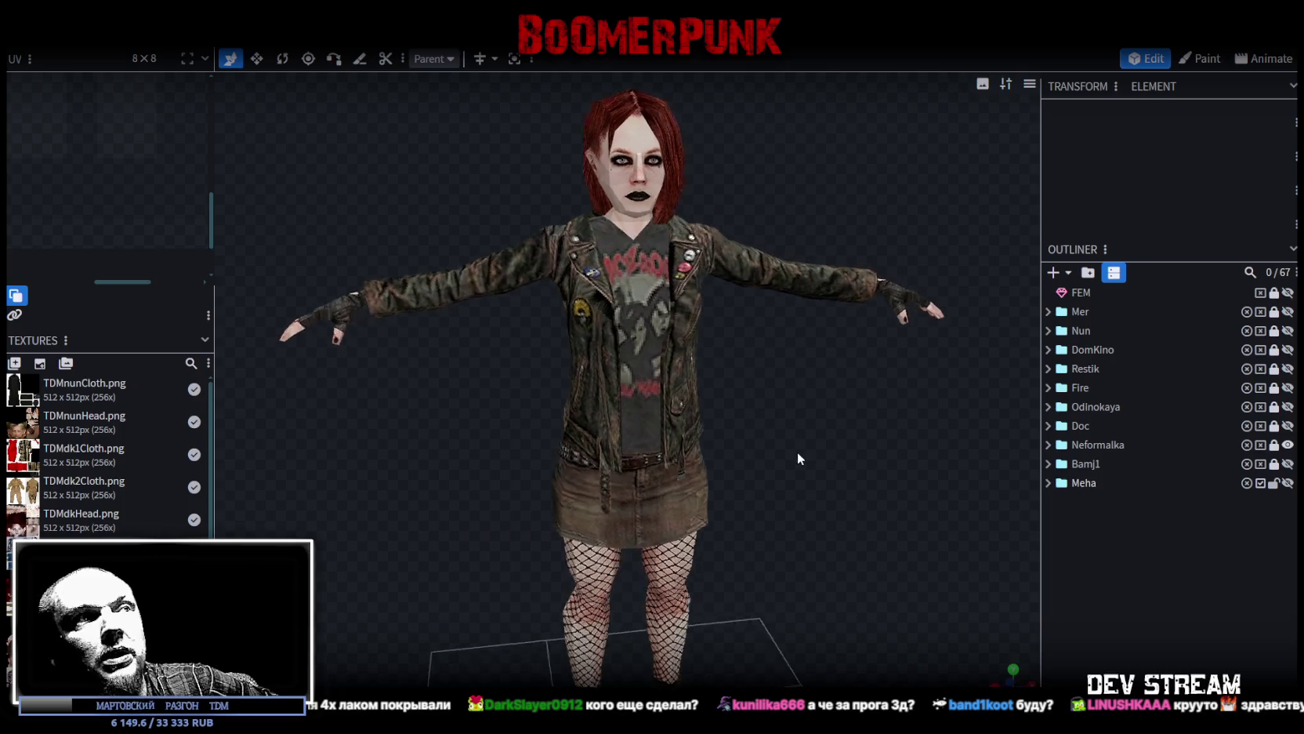
{"action": "scroll", "coordinate": [809, 439], "scroll_direction": "down", "scroll_amount": 2}
{"action": "left_click_drag", "start_coordinate": [832, 466], "coordinate": [833, 510]}
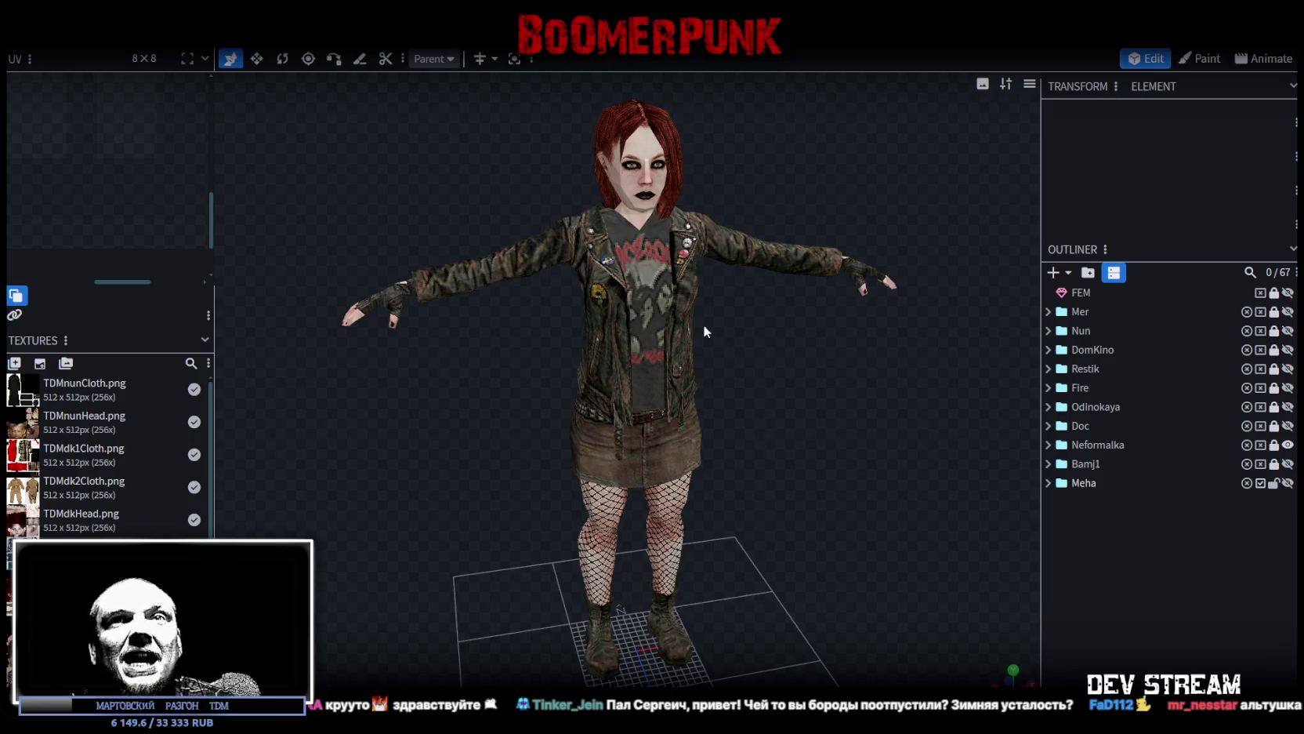
{"action": "scroll", "coordinate": [760, 416], "scroll_direction": "up", "scroll_amount": 3}
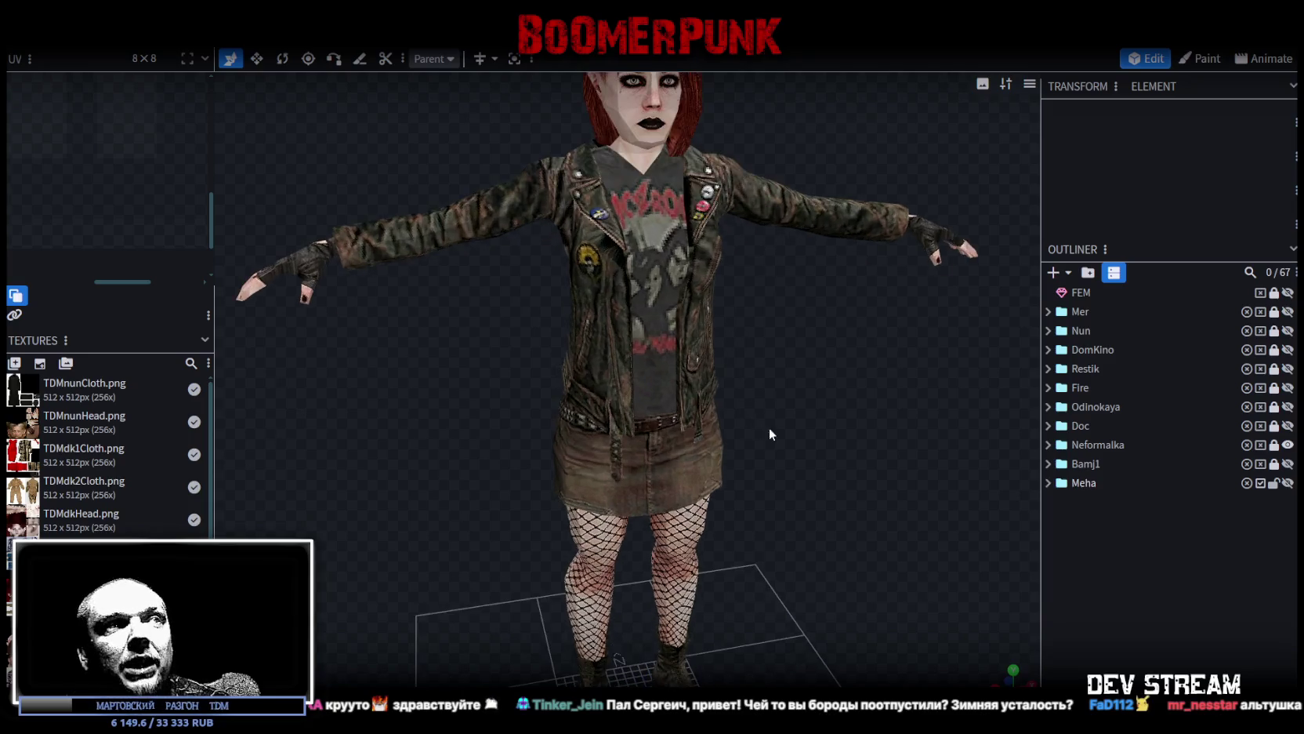
{"action": "left_click_drag", "start_coordinate": [772, 437], "coordinate": [864, 436]}
{"action": "scroll", "coordinate": [776, 419], "scroll_direction": "down", "scroll_amount": 3}
{"action": "left_click_drag", "start_coordinate": [776, 418], "coordinate": [941, 408]}
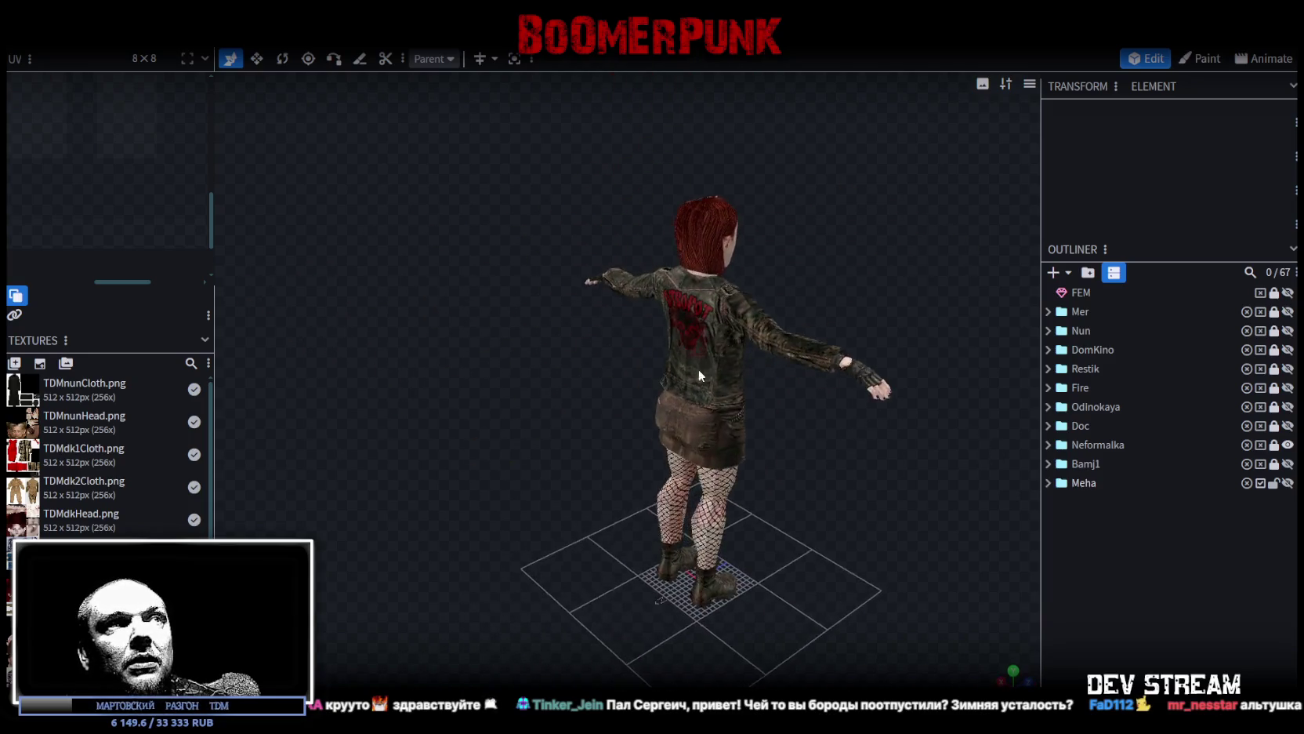
{"action": "scroll", "coordinate": [768, 296], "scroll_direction": "up", "scroll_amount": 3}
{"action": "mouse_move", "coordinate": [769, 295]}
{"action": "left_mouse_down"}
{"action": "mouse_move", "coordinate": [754, 280]}
{"action": "mouse_move", "coordinate": [766, 253]}
{"action": "mouse_move", "coordinate": [309, 322]}
{"action": "left_mouse_up"}
{"action": "scroll", "coordinate": [308, 322], "scroll_direction": "down", "scroll_amount": 3}
{"action": "scroll", "coordinate": [627, 463], "scroll_direction": "up", "scroll_amount": 2}
{"action": "left_click_drag", "start_coordinate": [627, 463], "coordinate": [900, 455]}
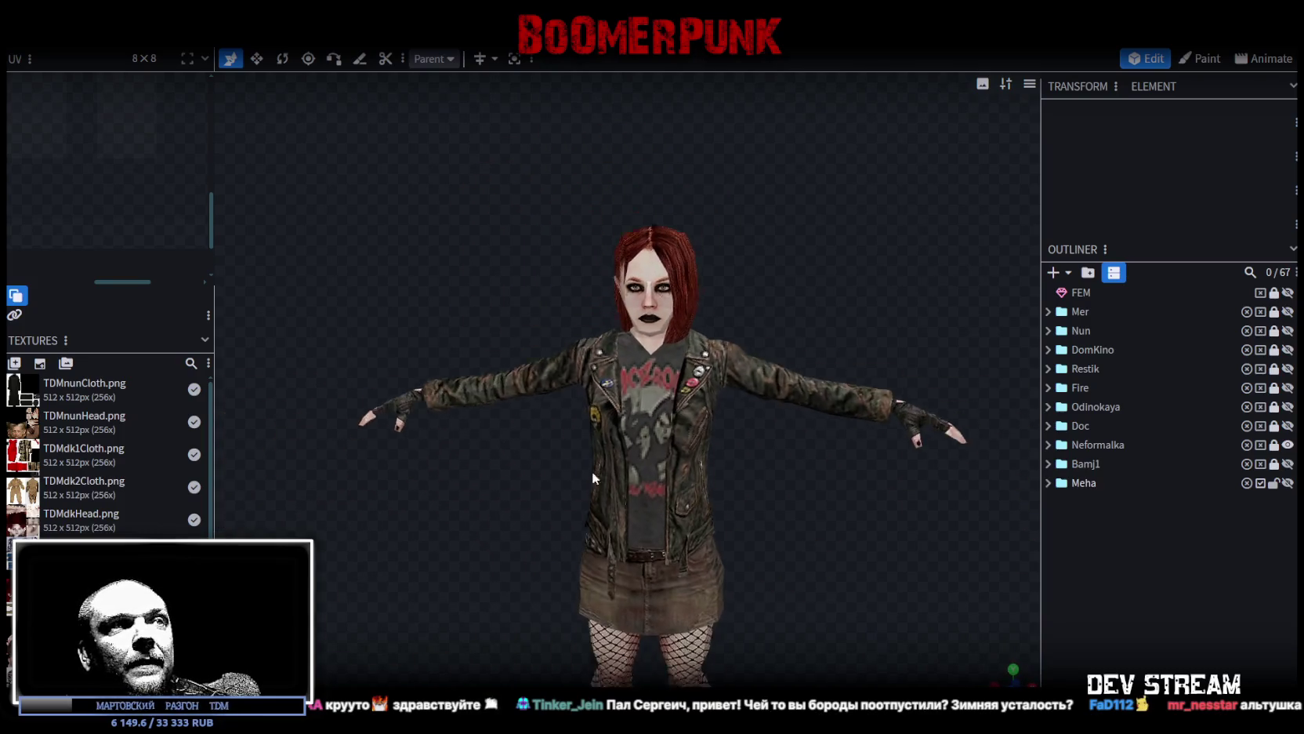
{"action": "left_click_drag", "start_coordinate": [506, 427], "coordinate": [708, 495]}
{"action": "mouse_move", "coordinate": [583, 423]}
{"action": "left_mouse_down"}
{"action": "mouse_move", "coordinate": [721, 396]}
{"action": "mouse_move", "coordinate": [722, 466]}
{"action": "mouse_move", "coordinate": [751, 474]}
{"action": "mouse_move", "coordinate": [766, 452]}
{"action": "mouse_move", "coordinate": [590, 329]}
{"action": "left_mouse_up"}
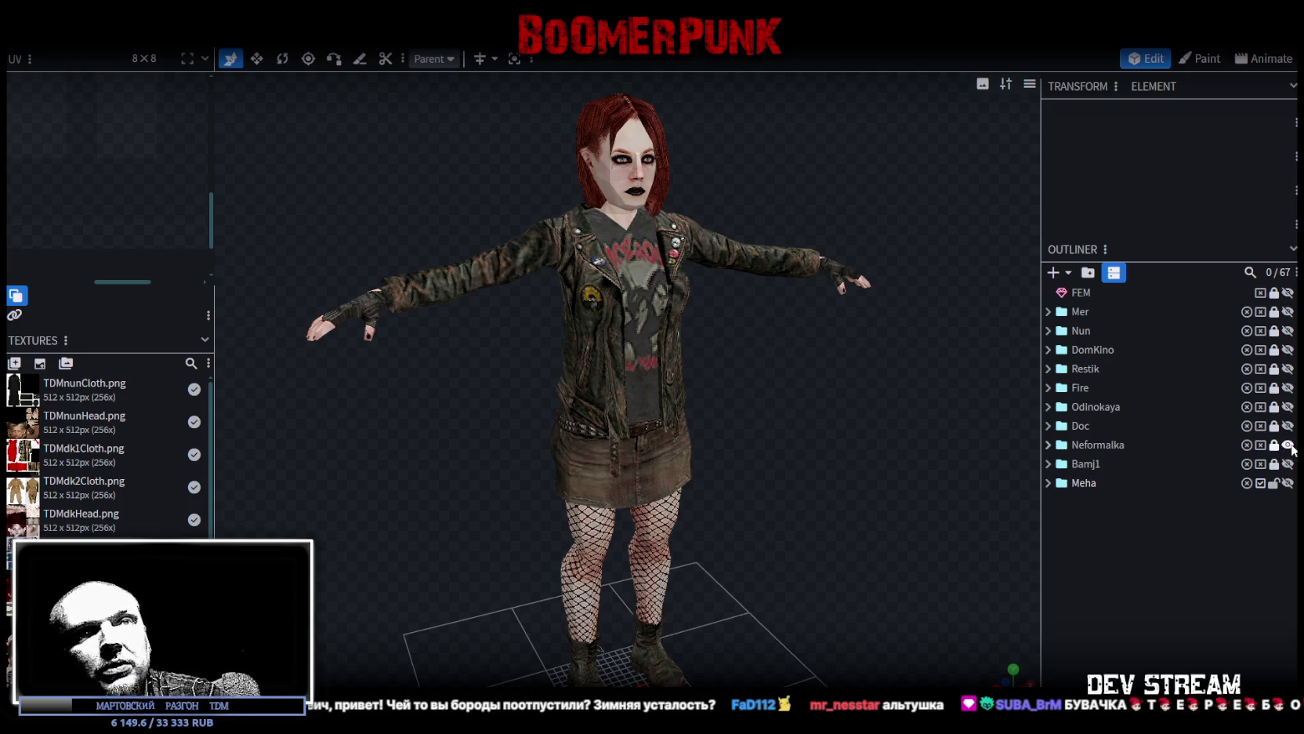
Step: Hide Neformalka and Bamj1 so only the Meha bearded man shows, save, and return to Unity
{"action": "left_click", "coordinate": [1288, 444]}
{"action": "left_click", "coordinate": [1288, 463]}
{"action": "mouse_move", "coordinate": [812, 393]}
{"action": "left_mouse_down"}
{"action": "mouse_move", "coordinate": [679, 399]}
{"action": "mouse_move", "coordinate": [836, 408]}
{"action": "mouse_move", "coordinate": [649, 394]}
{"action": "mouse_move", "coordinate": [827, 454]}
{"action": "mouse_move", "coordinate": [870, 425]}
{"action": "mouse_move", "coordinate": [757, 362]}
{"action": "mouse_move", "coordinate": [563, 447]}
{"action": "mouse_move", "coordinate": [815, 399]}
{"action": "mouse_move", "coordinate": [888, 481]}
{"action": "left_mouse_up"}
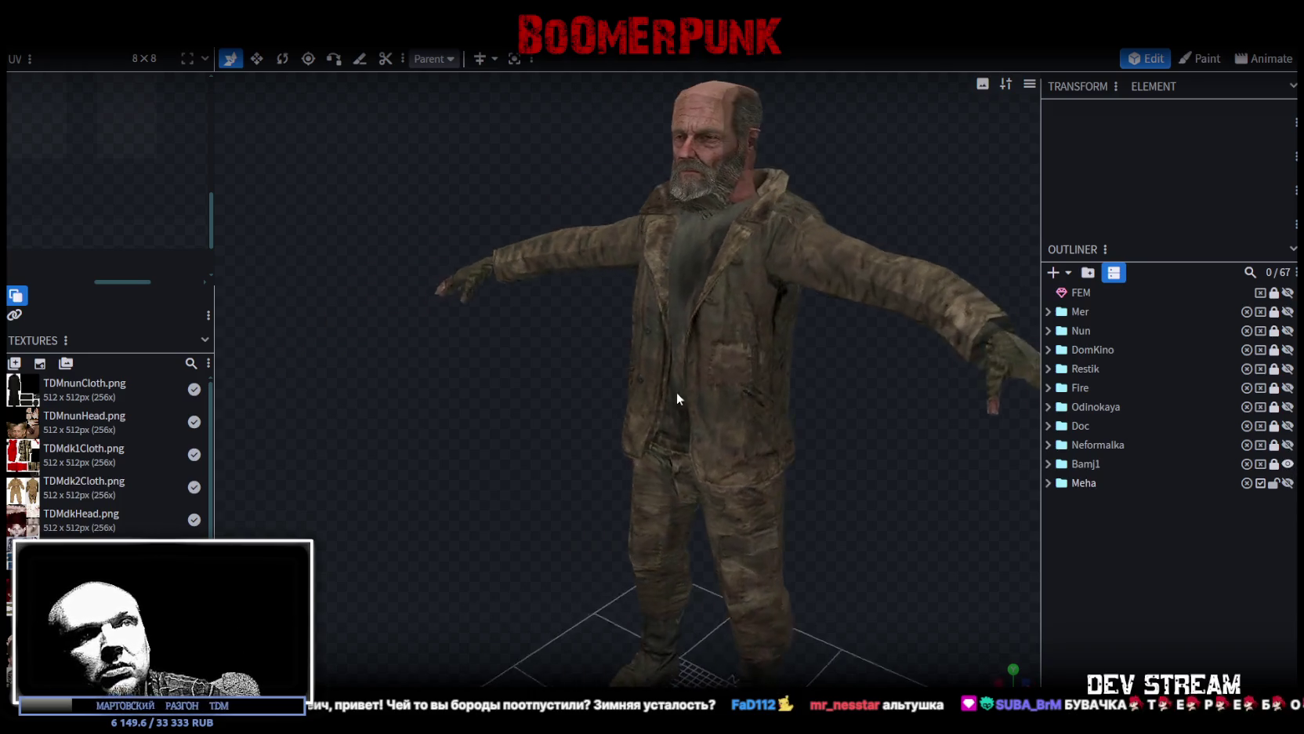
{"action": "left_click", "coordinate": [1288, 464]}
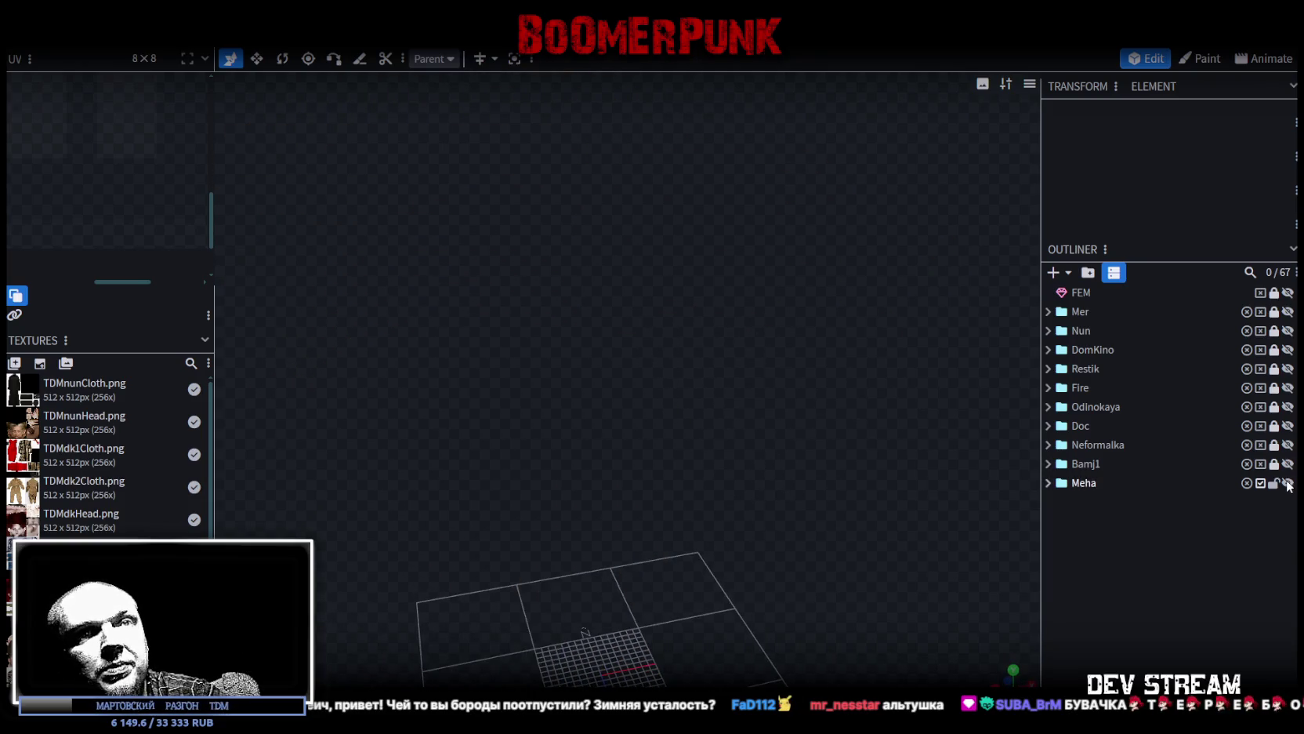
{"action": "left_click", "coordinate": [1288, 483]}
{"action": "mouse_move", "coordinate": [845, 431]}
{"action": "left_mouse_down"}
{"action": "mouse_move", "coordinate": [737, 428]}
{"action": "mouse_move", "coordinate": [863, 424]}
{"action": "mouse_move", "coordinate": [865, 404]}
{"action": "mouse_move", "coordinate": [836, 423]}
{"action": "mouse_move", "coordinate": [849, 420]}
{"action": "left_mouse_up"}
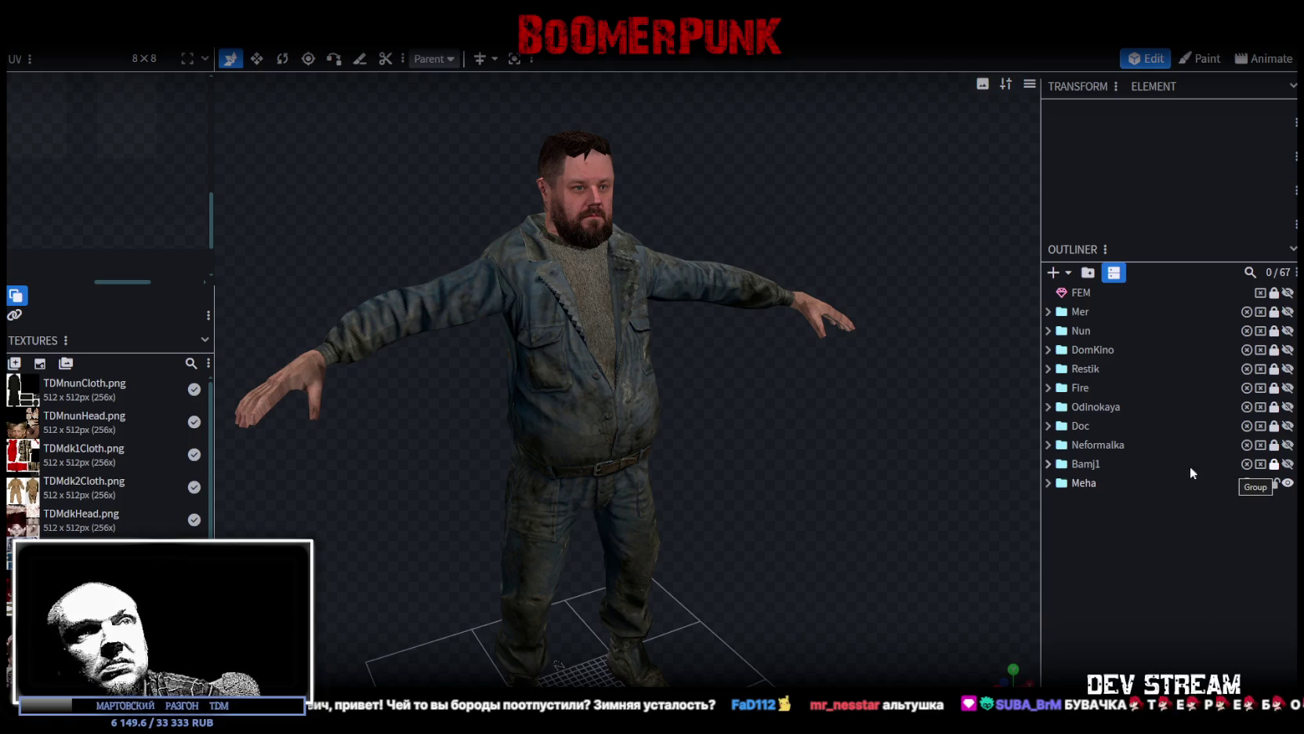
{"action": "left_click_drag", "start_coordinate": [856, 487], "coordinate": [847, 484]}
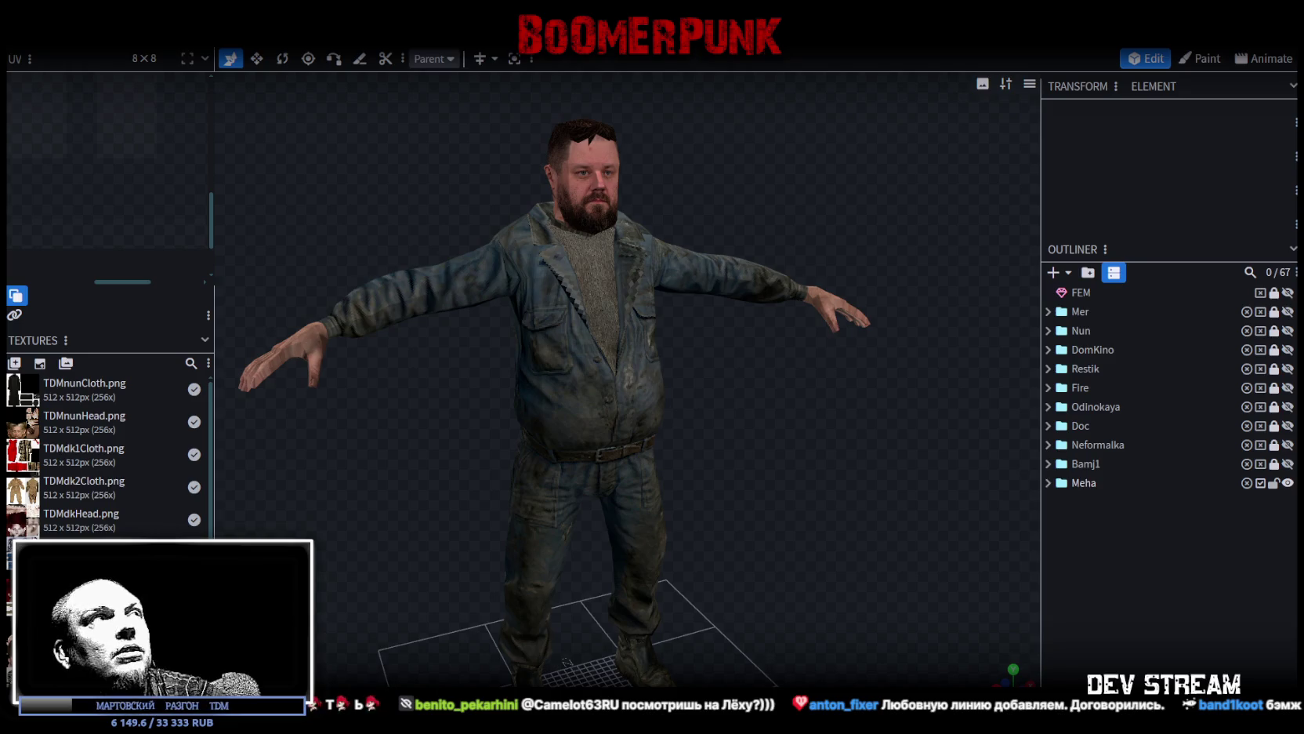
{"action": "key", "text": "ctrl+s"}
{"action": "key", "text": "alt+Tab"}
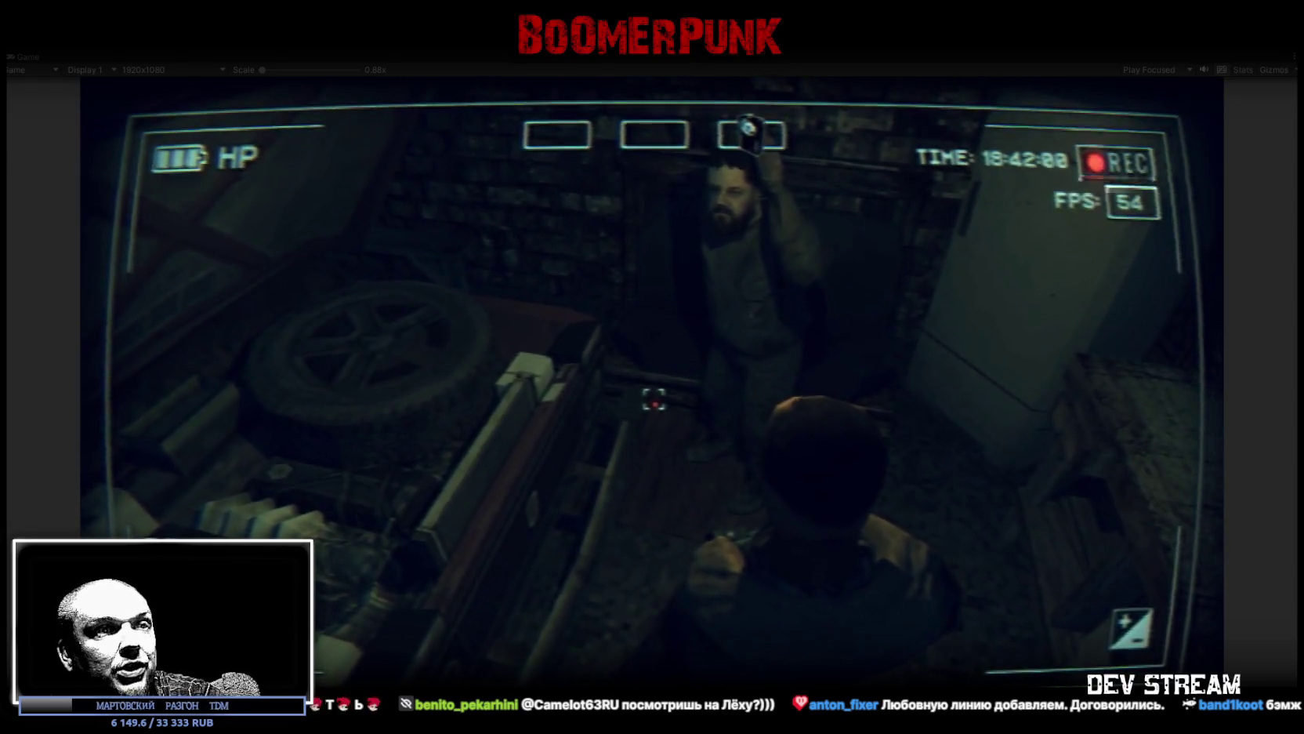
Step: Bring forward the browser with the Corvette C4 VK Video page and place it over the game view
{"action": "key", "text": "alt+Tab"}
{"action": "left_click_drag", "start_coordinate": [777, 164], "coordinate": [835, 134]}
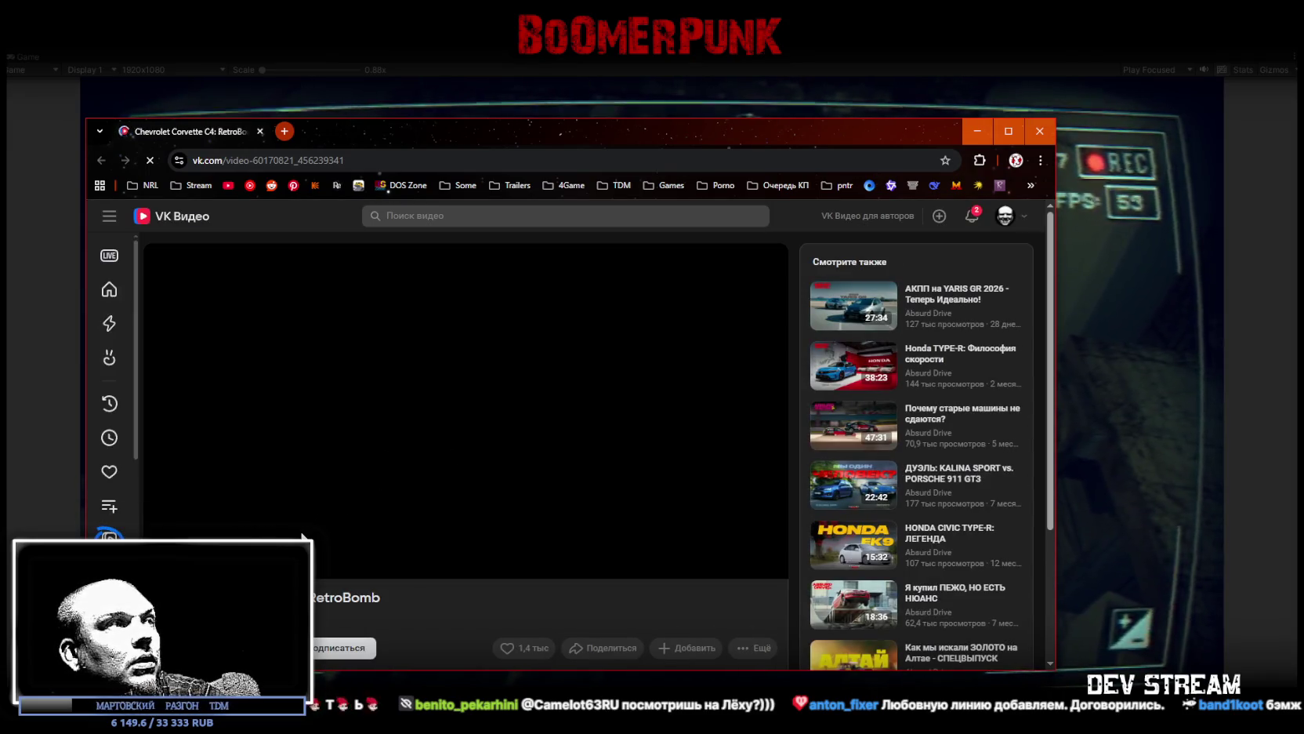
Step: Maximise the browser and reload the VK Video page, dismissing the creator-cabinet tip
{"action": "left_click", "coordinate": [1009, 131]}
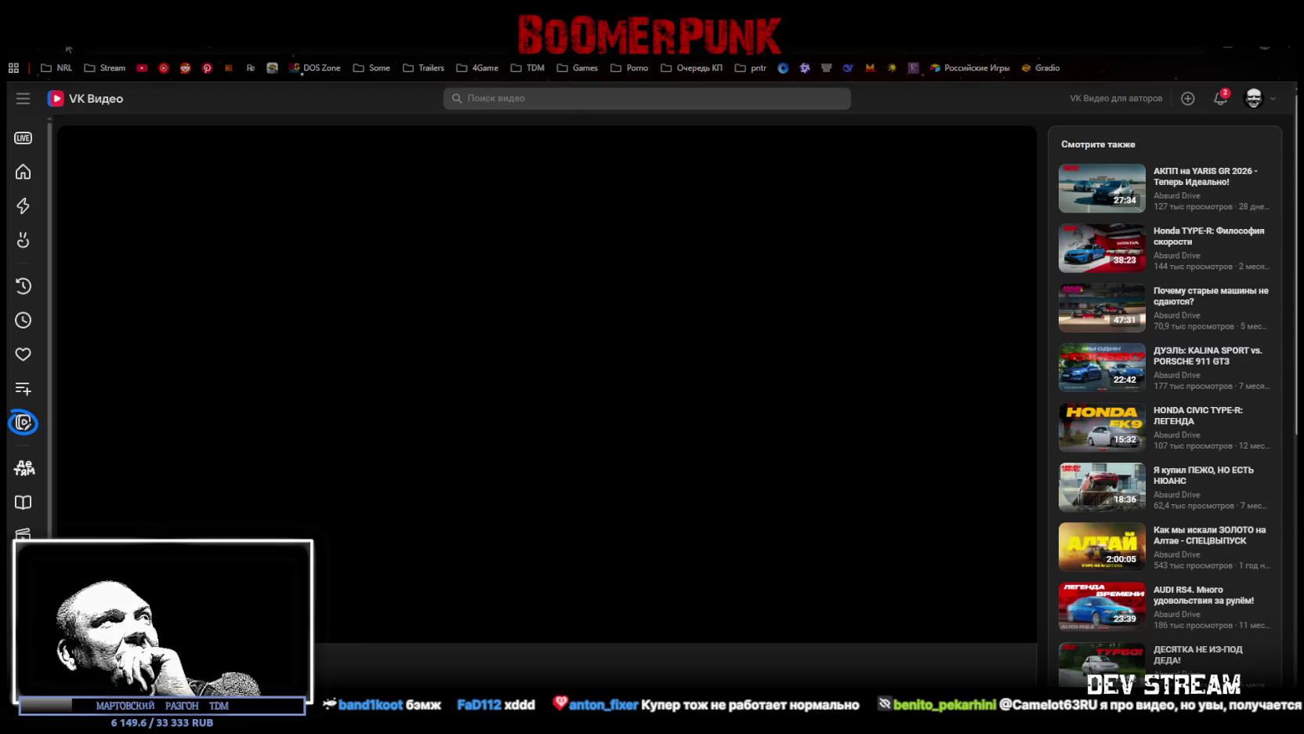
{"action": "key", "text": "F5"}
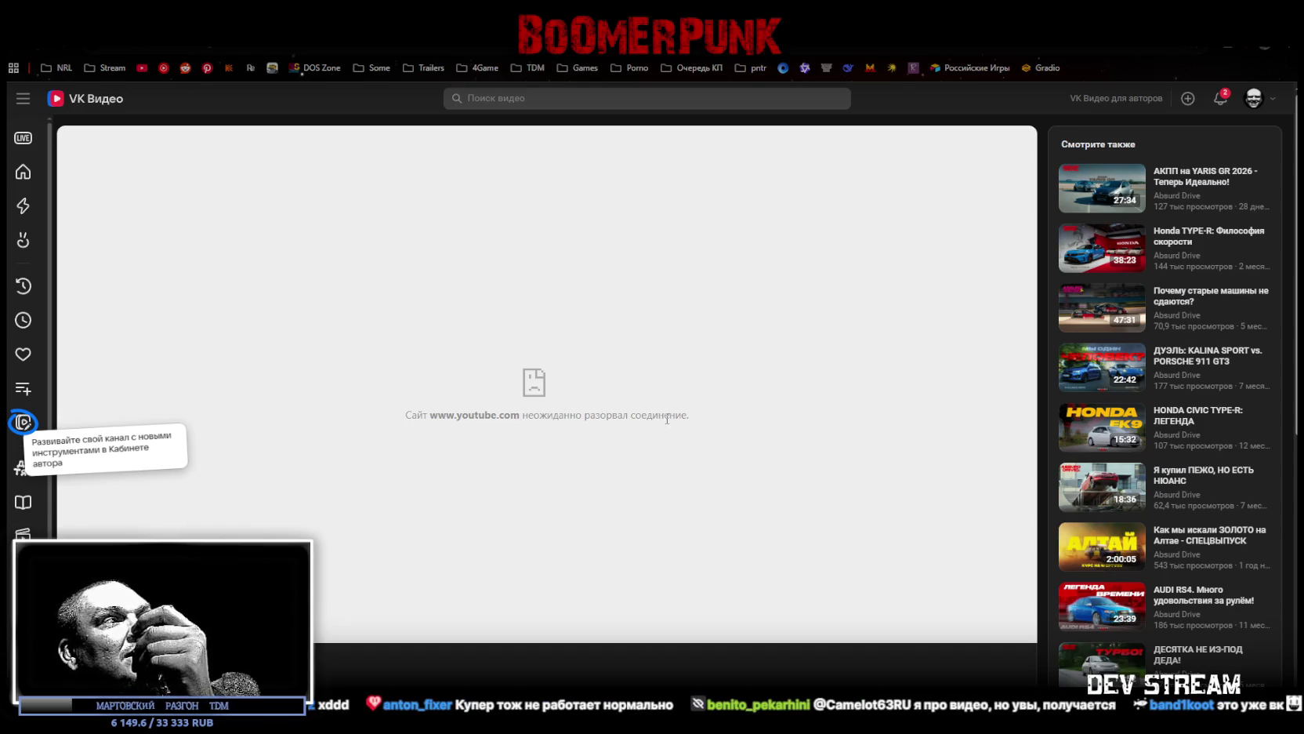
{"action": "left_click", "coordinate": [363, 540]}
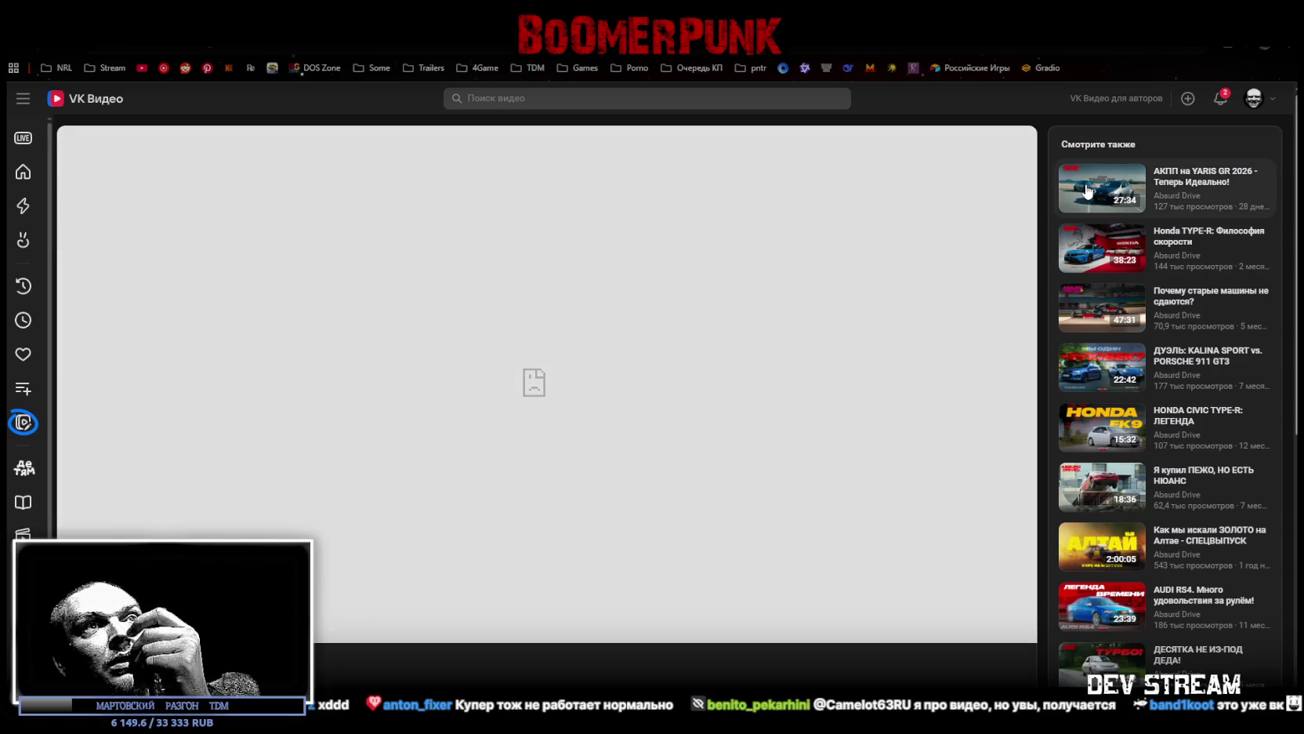
{"action": "key", "text": "F5"}
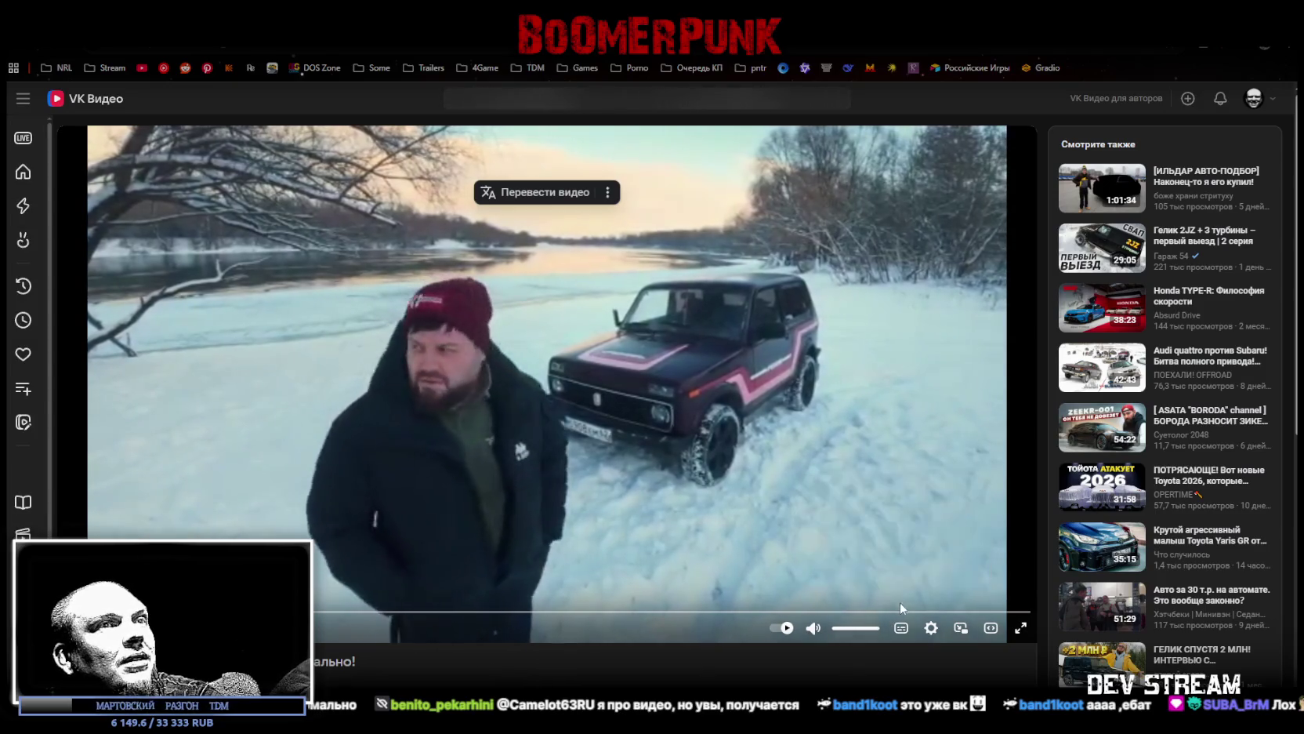
Step: Keep the video on automatic quality and lower its volume to about 25%
{"action": "left_click", "coordinate": [931, 628]}
{"action": "left_click", "coordinate": [926, 532]}
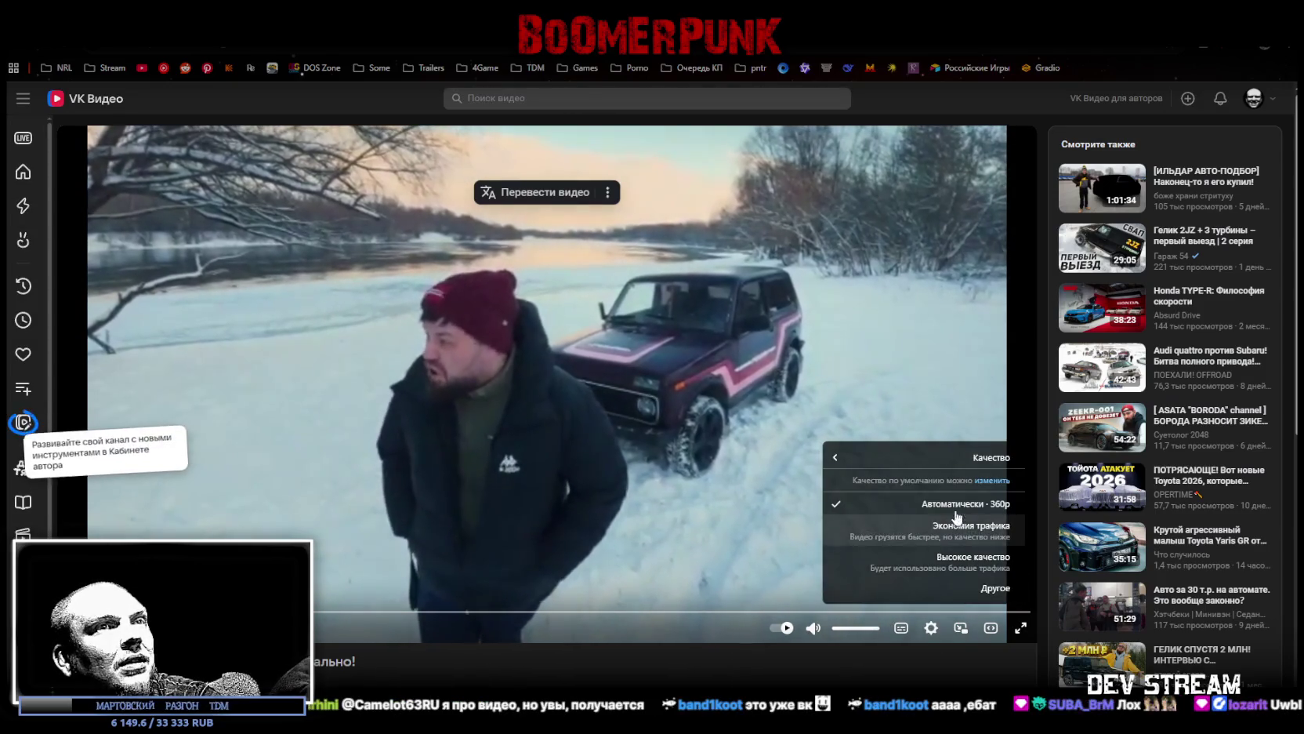
{"action": "left_click", "coordinate": [954, 508]}
{"action": "left_click", "coordinate": [932, 628]}
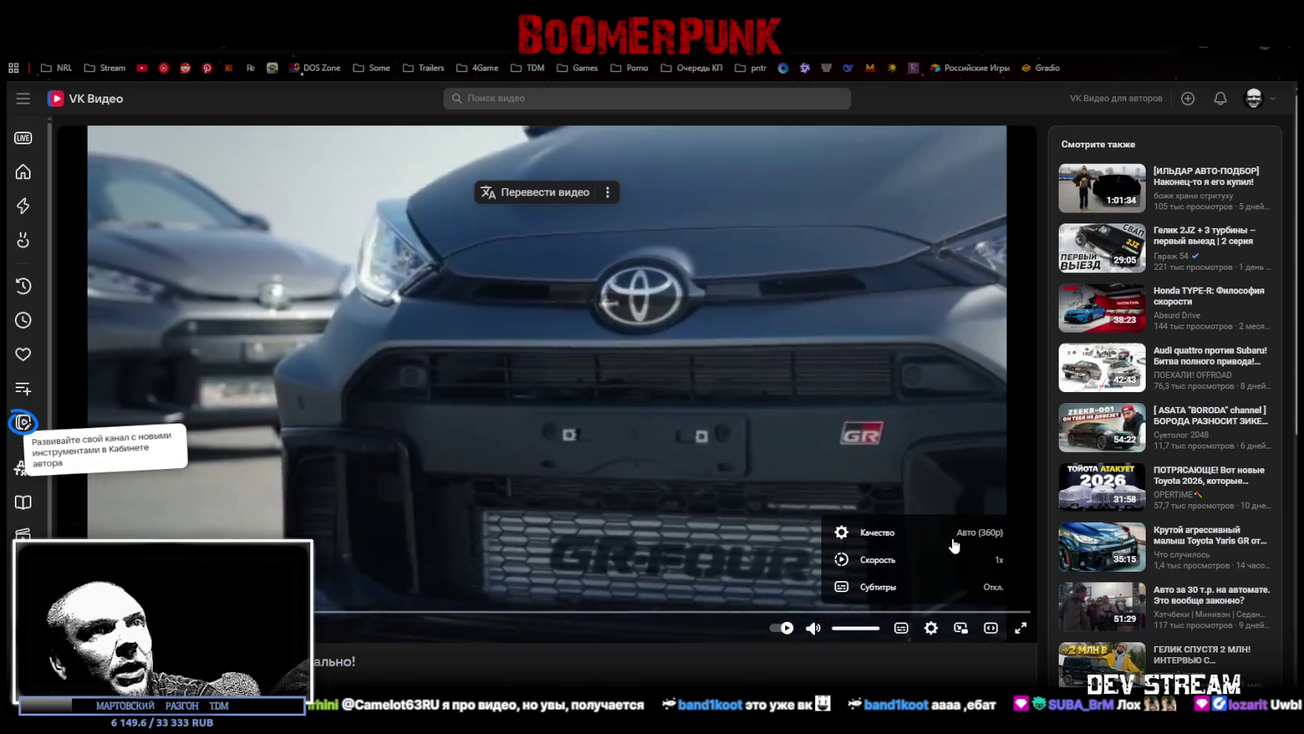
{"action": "left_click", "coordinate": [954, 532]}
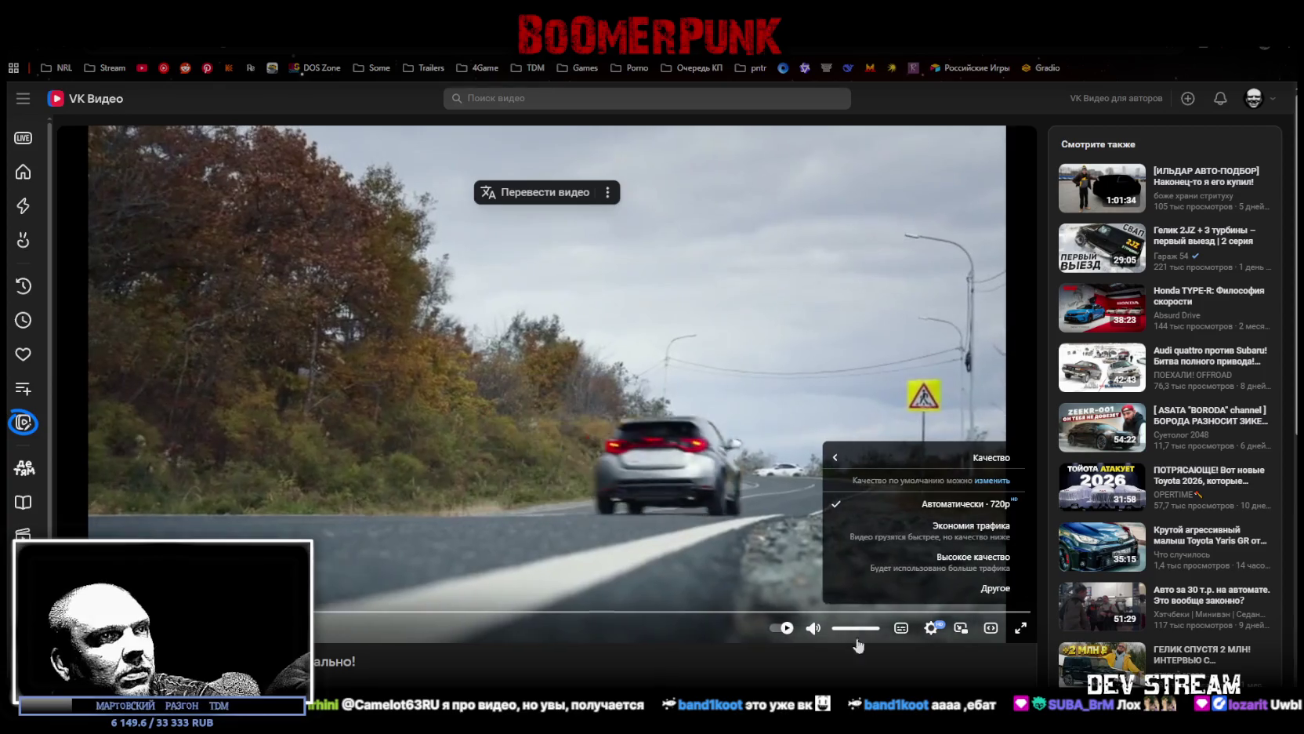
{"action": "left_click", "coordinate": [844, 628]}
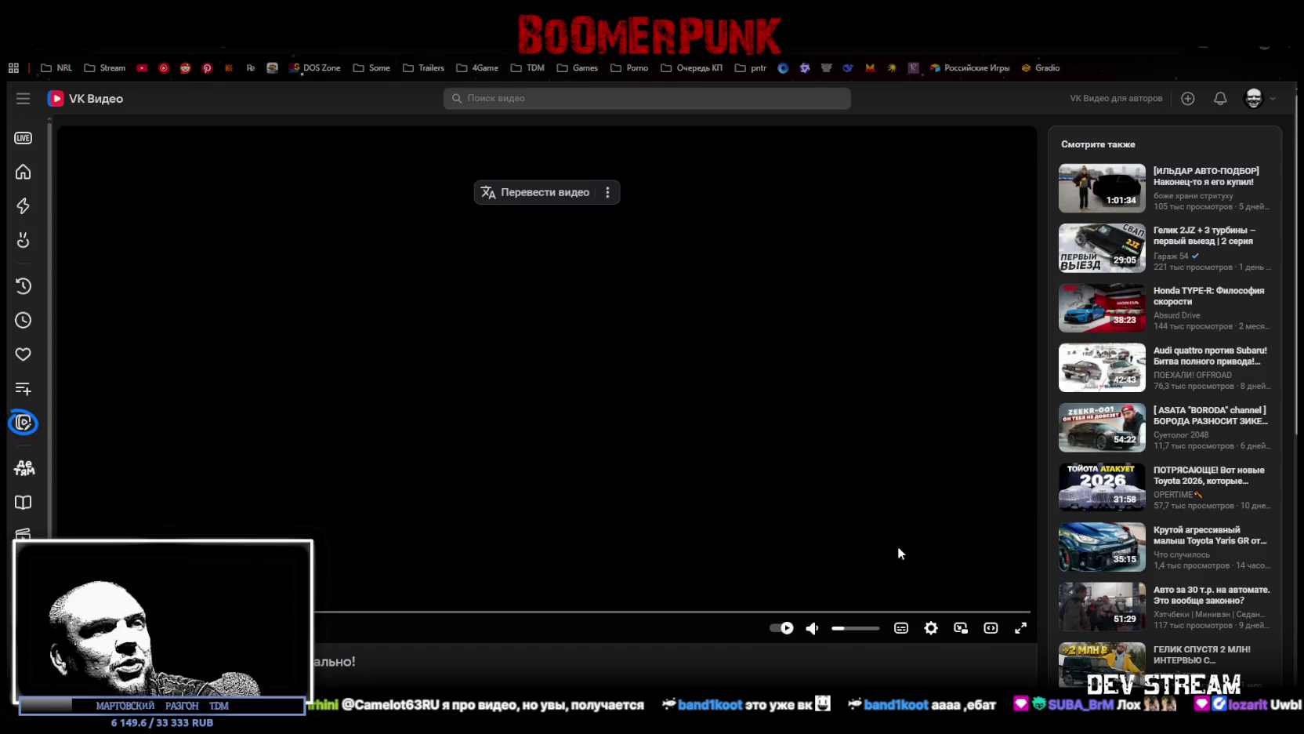
Step: Switch the VK video quality to Высокое качество (high quality)
{"action": "left_click", "coordinate": [963, 536]}
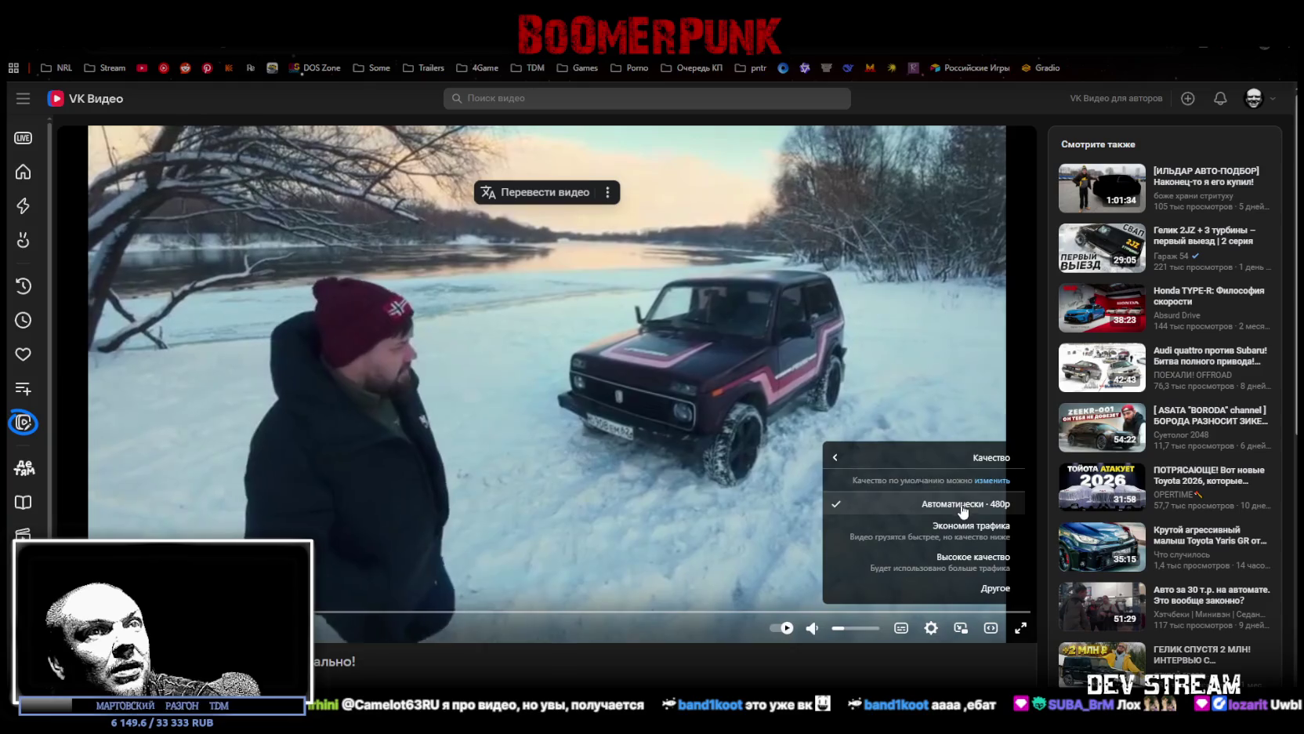
{"action": "left_click", "coordinate": [962, 505]}
{"action": "left_click", "coordinate": [928, 628]}
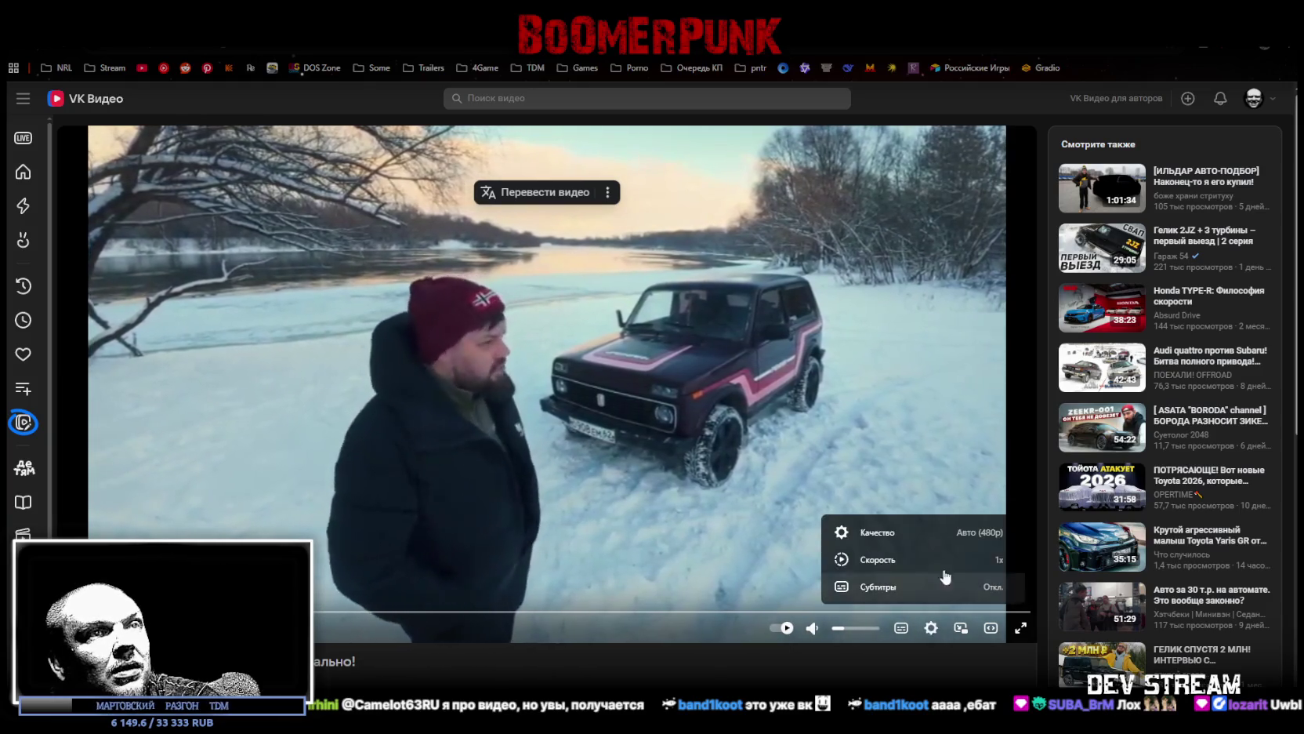
{"action": "left_click", "coordinate": [949, 535]}
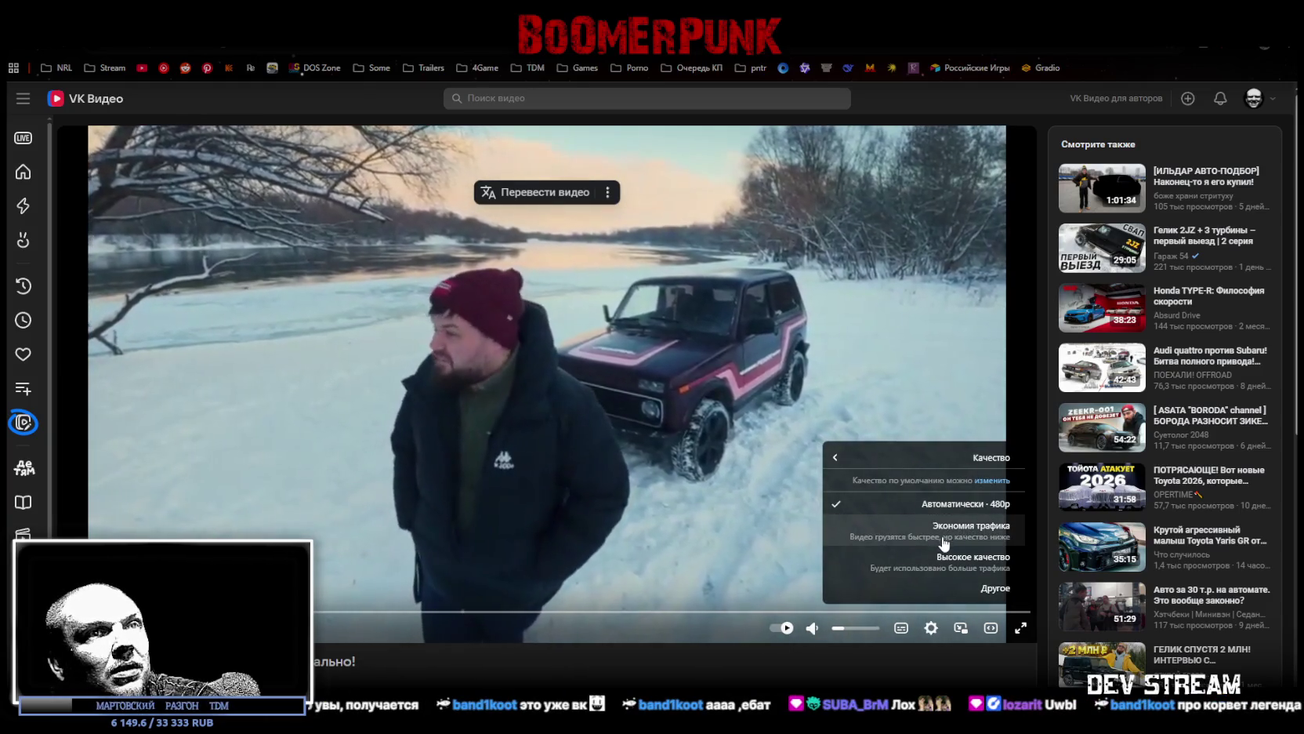
{"action": "left_click", "coordinate": [961, 562]}
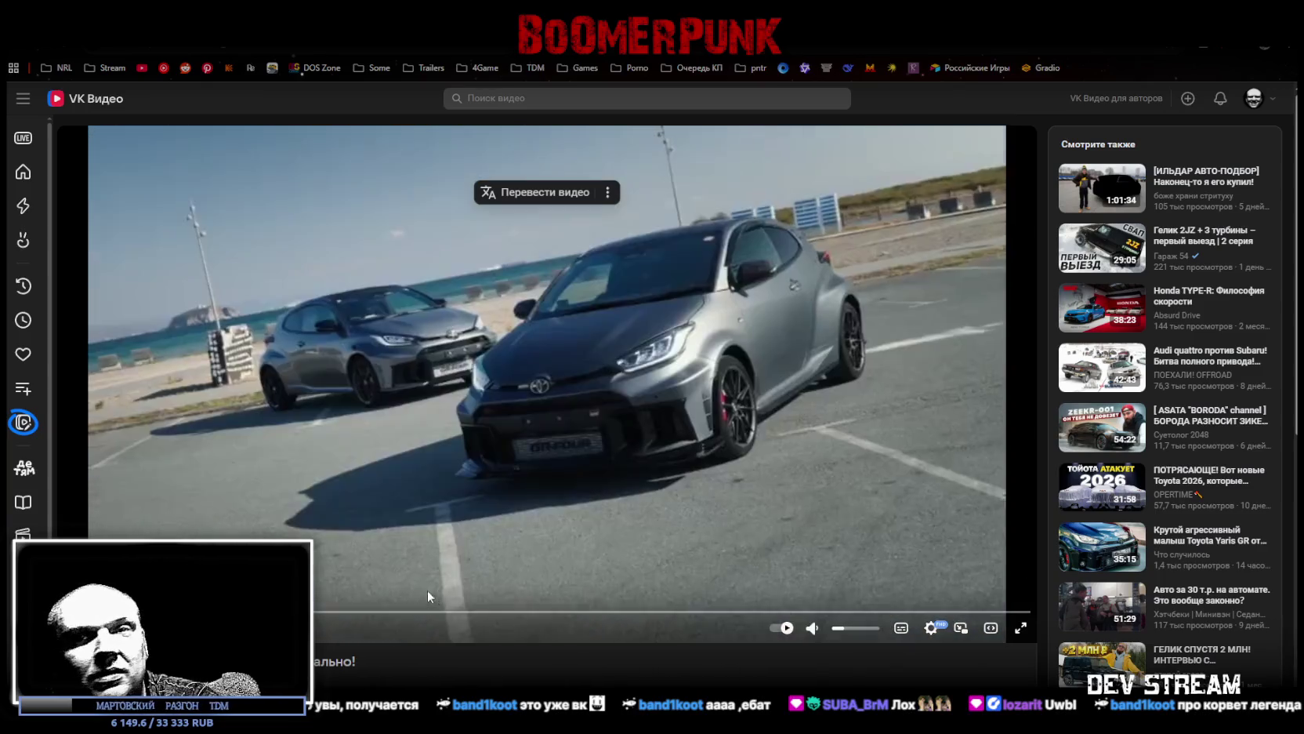
Step: Pause the video, minimise the browser to show the game, then bring the browser back
{"action": "left_click", "coordinate": [475, 539]}
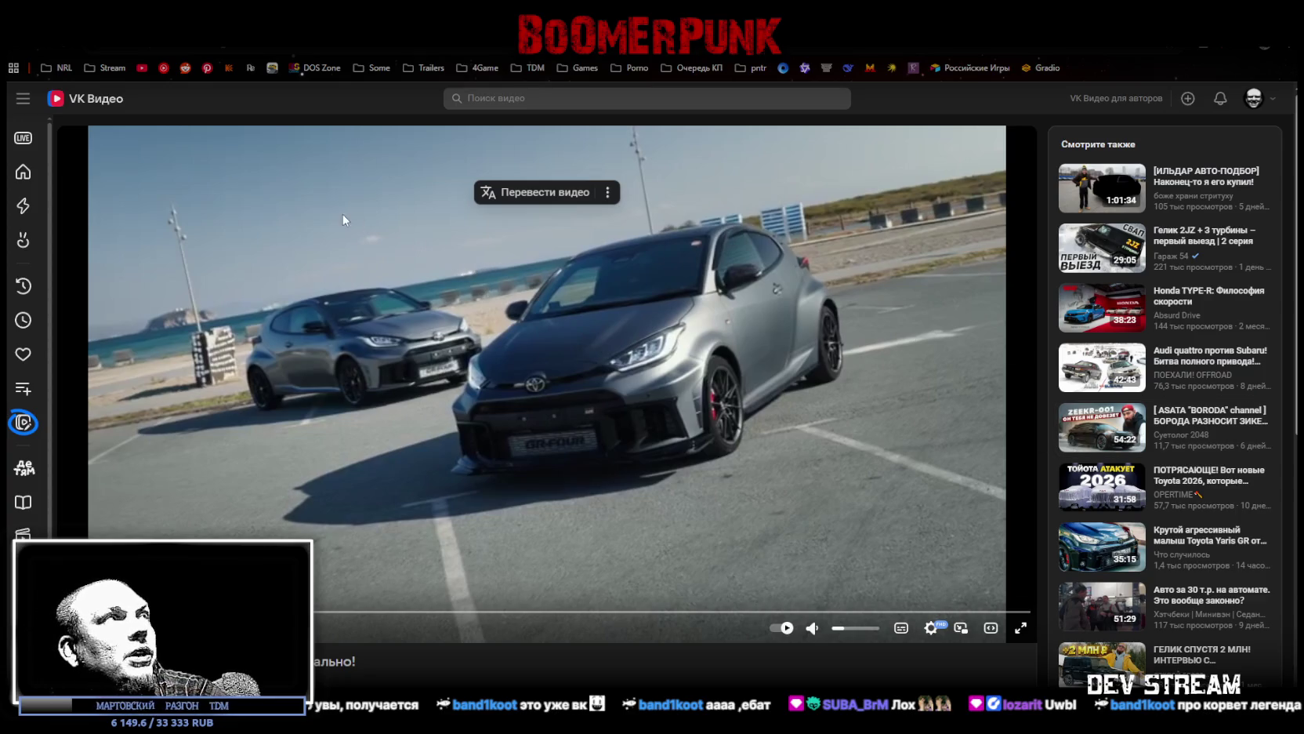
{"action": "key", "text": "super+Down"}
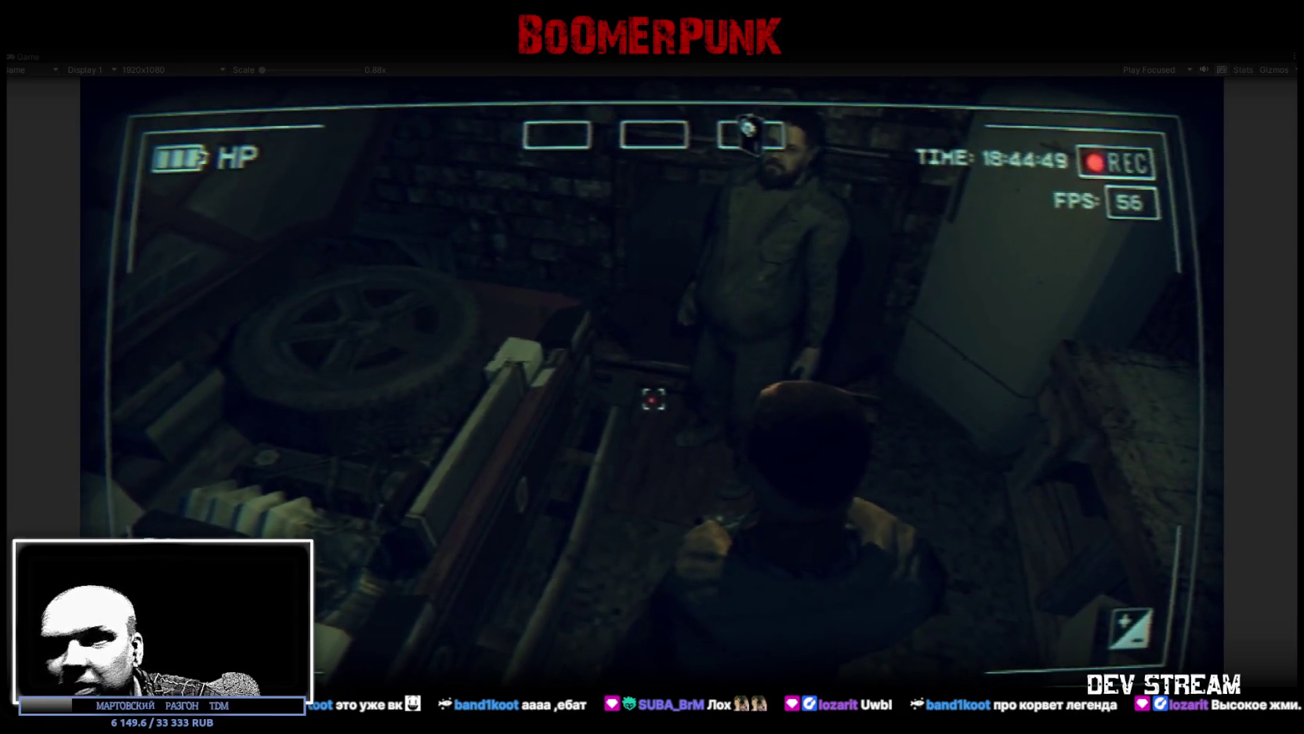
{"action": "key", "text": "alt+Tab"}
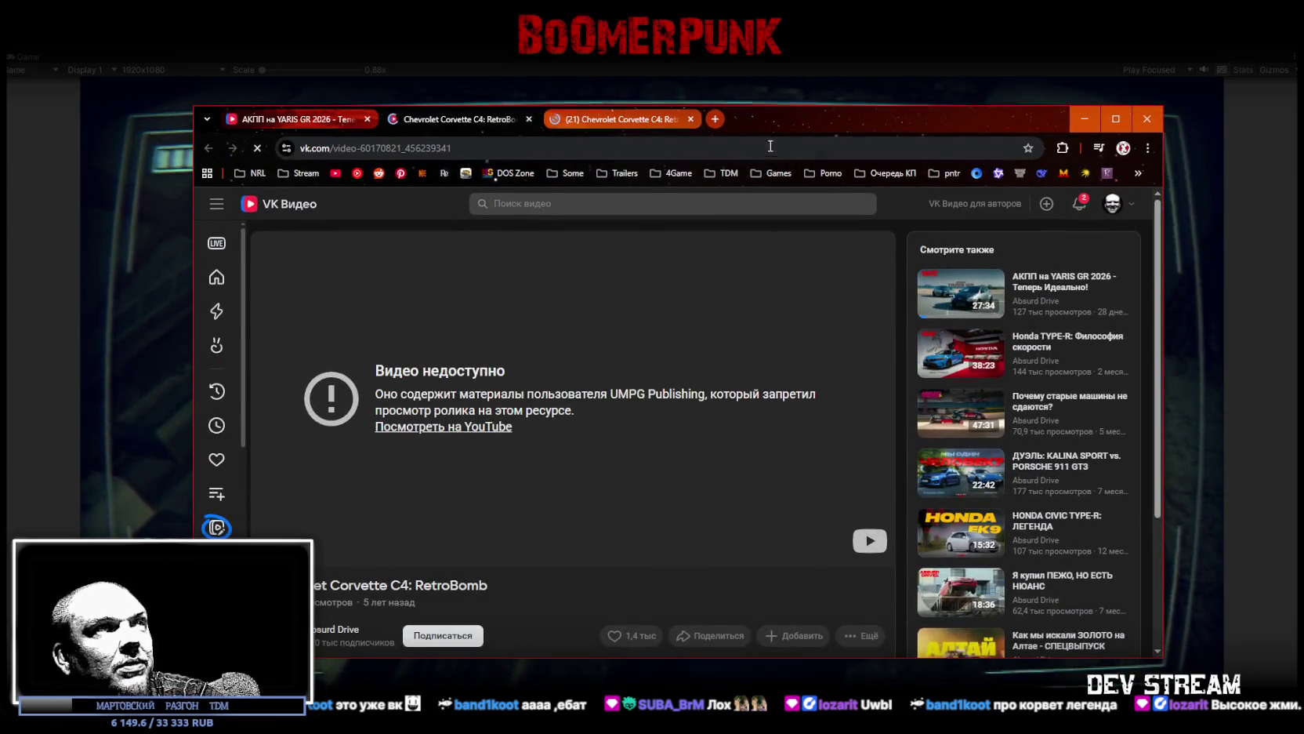
Step: Switch from the game to the YouTube browser window and maximise it
{"action": "key", "text": "alt+Tab"}
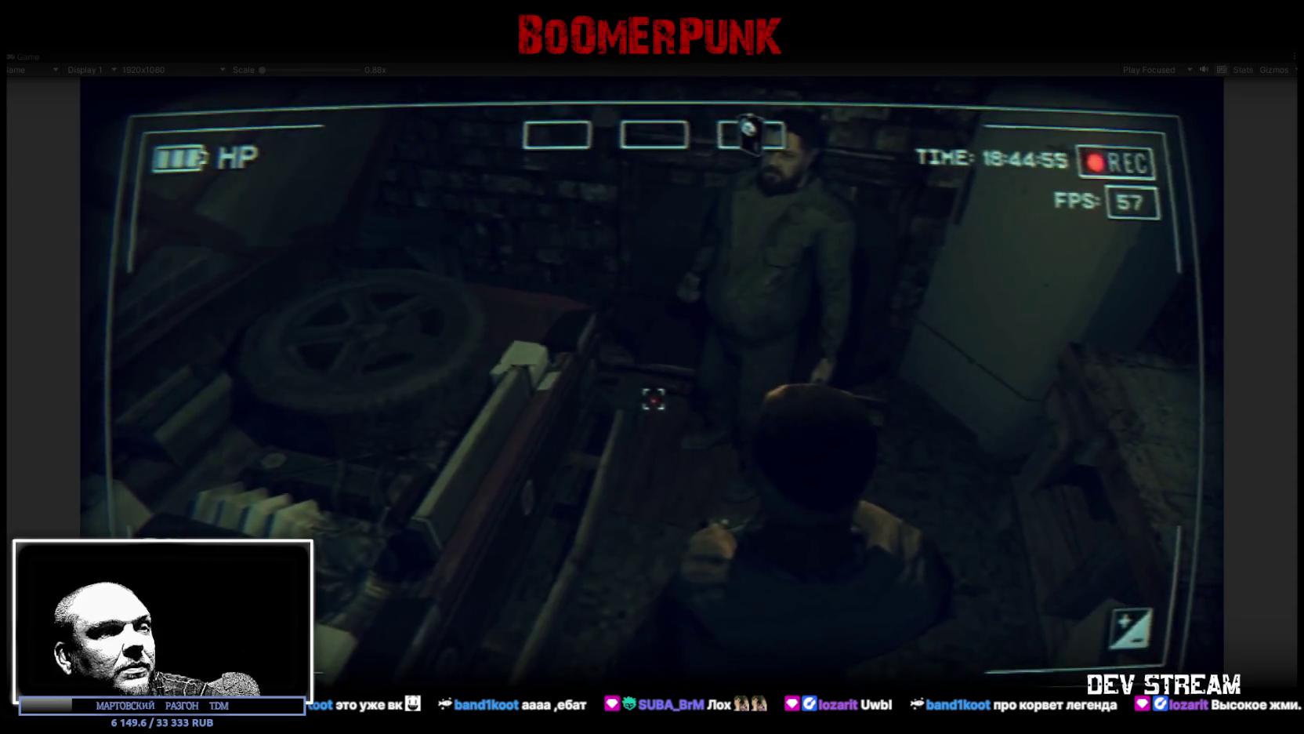
{"action": "key", "text": "alt+Tab"}
{"action": "left_click_drag", "start_coordinate": [755, 150], "coordinate": [792, 106]}
{"action": "double_click", "coordinate": [792, 106]}
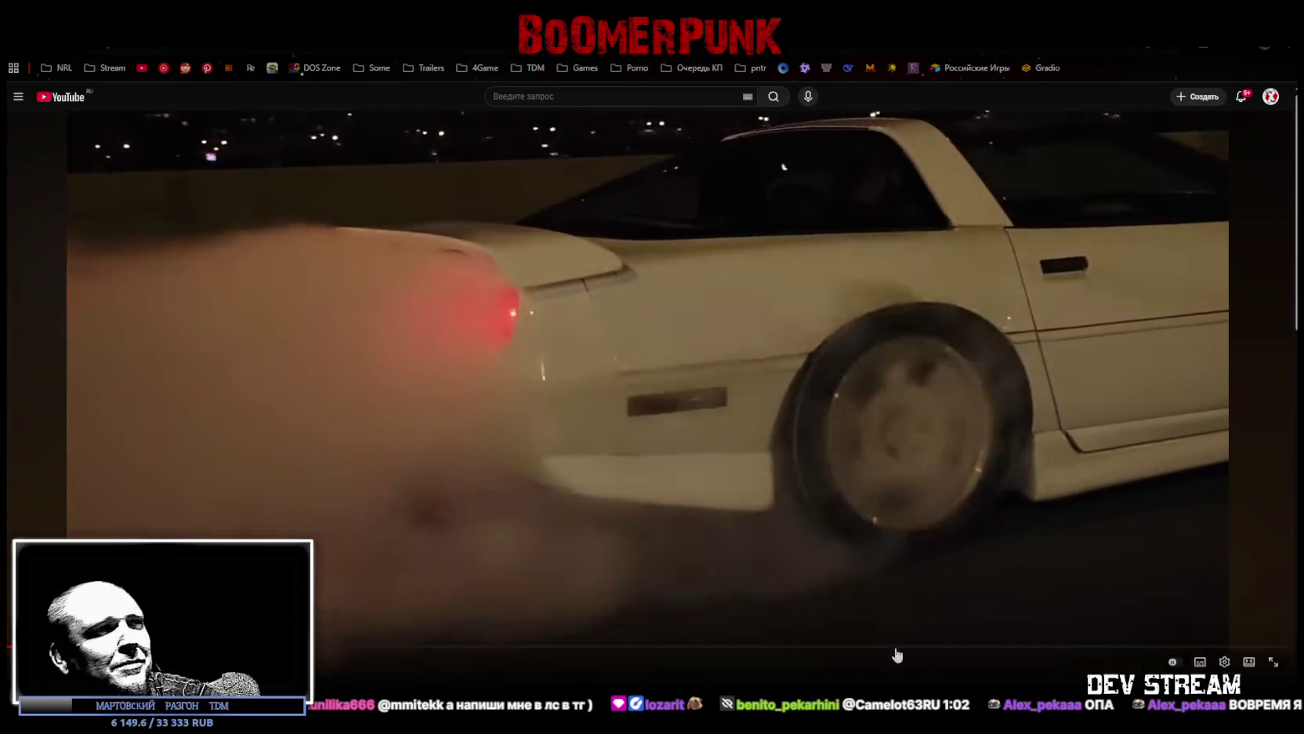
Step: Skip the YouTube video to 9:55, later sliding the browser down to reveal the game
{"action": "left_click_drag", "start_coordinate": [897, 648], "coordinate": [893, 648]}
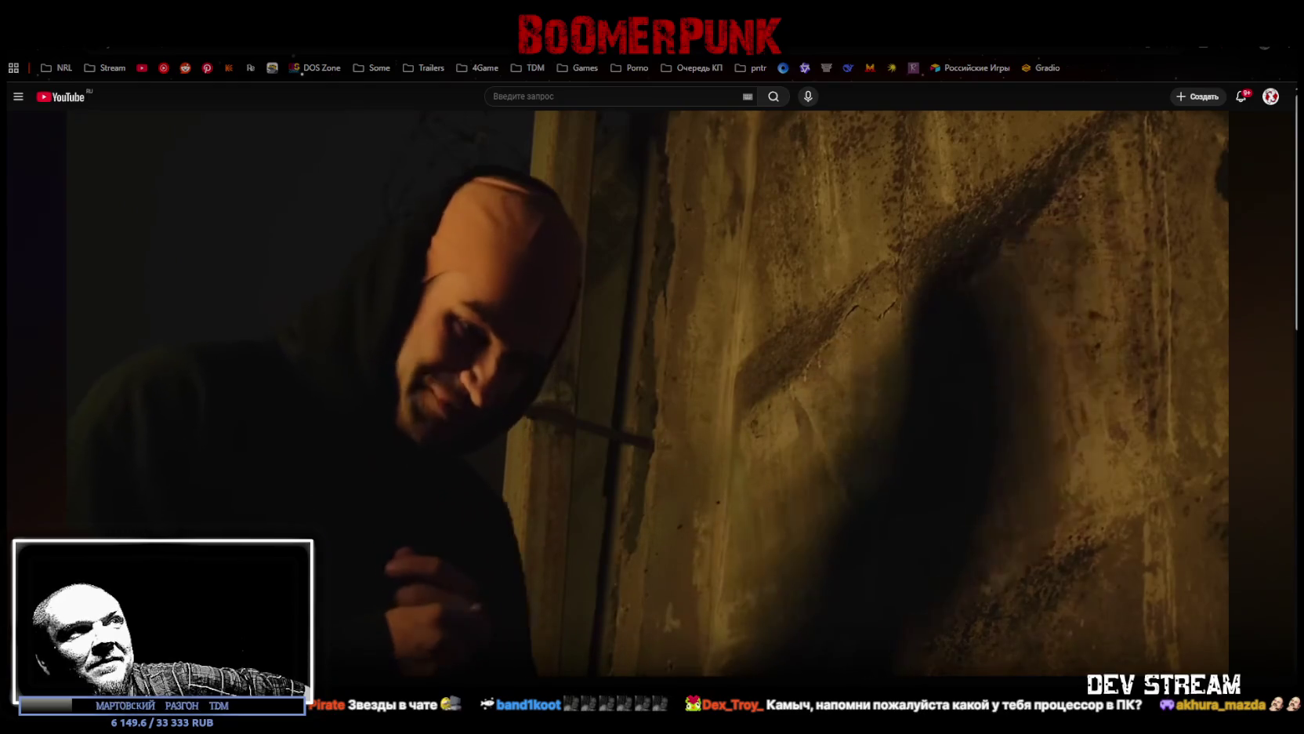
{"action": "left_click_drag", "start_coordinate": [731, 39], "coordinate": [730, 672]}
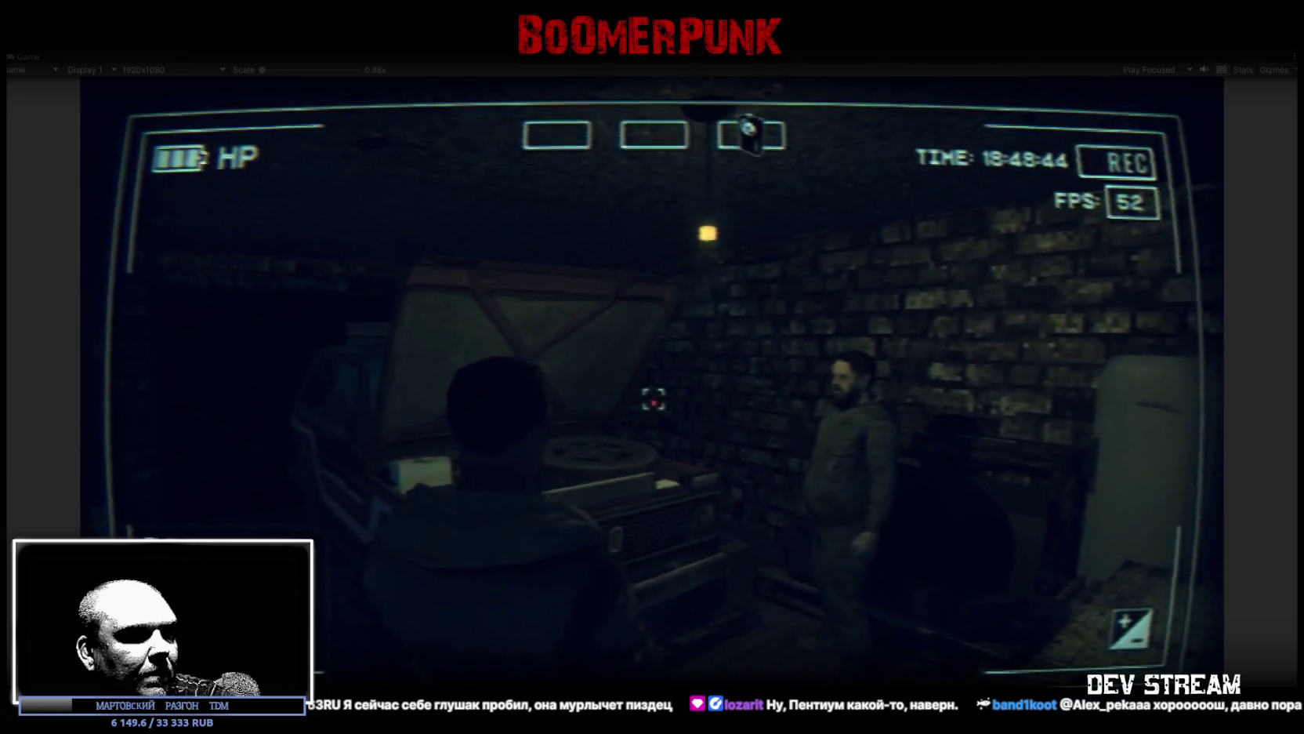
{"action": "key", "text": "alt+Tab"}
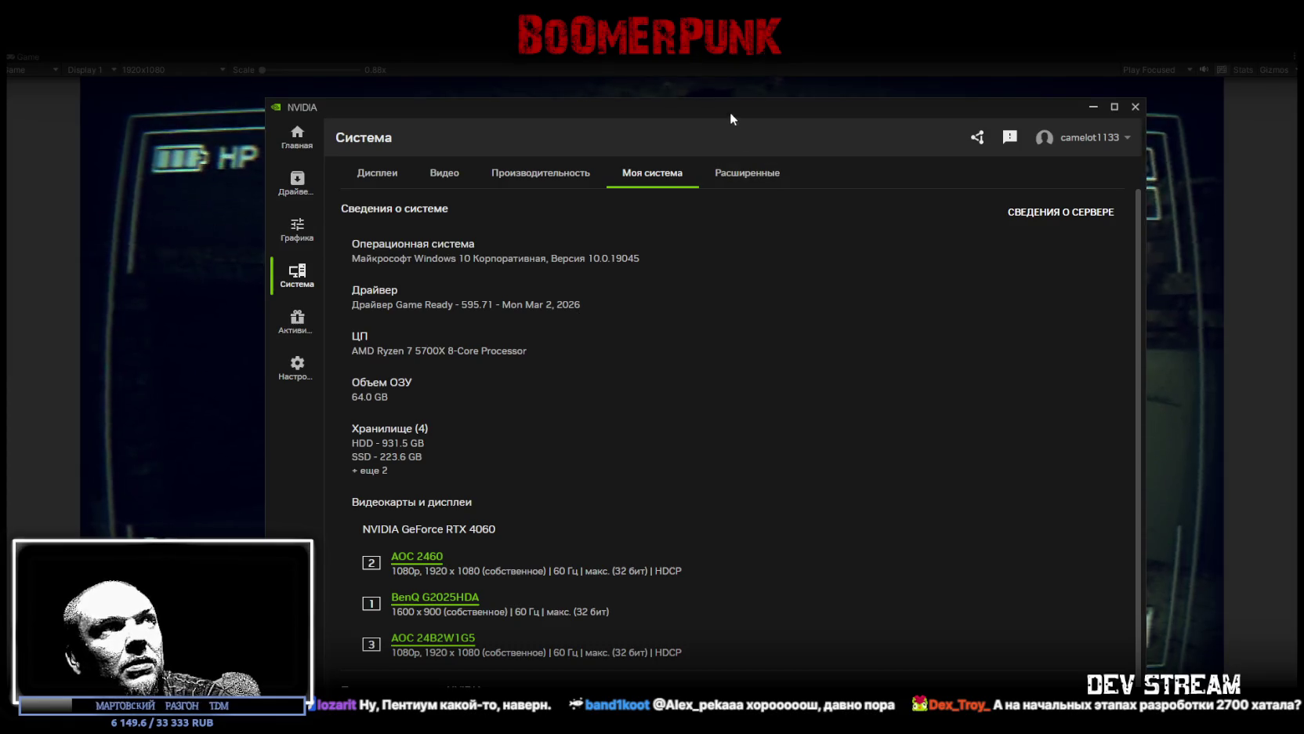
{"action": "left_click_drag", "start_coordinate": [730, 112], "coordinate": [740, 75]}
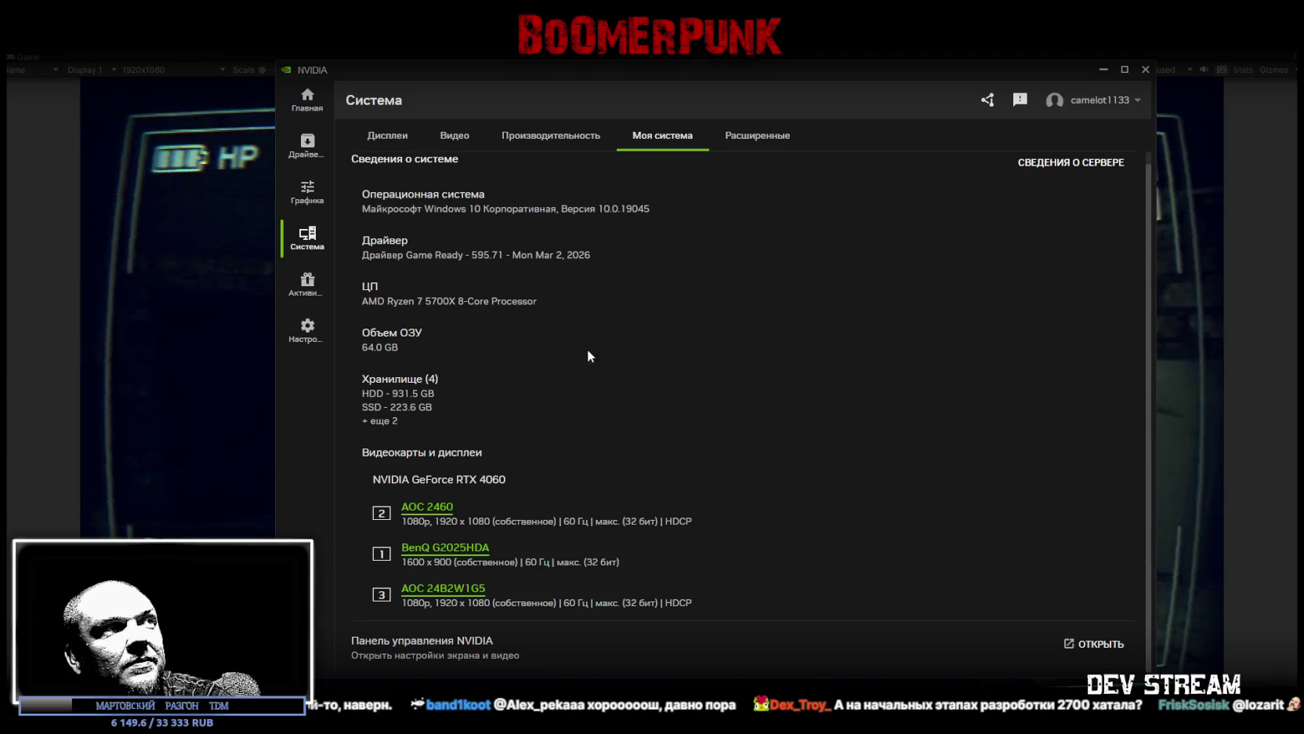
{"action": "scroll", "coordinate": [594, 351], "scroll_direction": "up", "scroll_amount": 1}
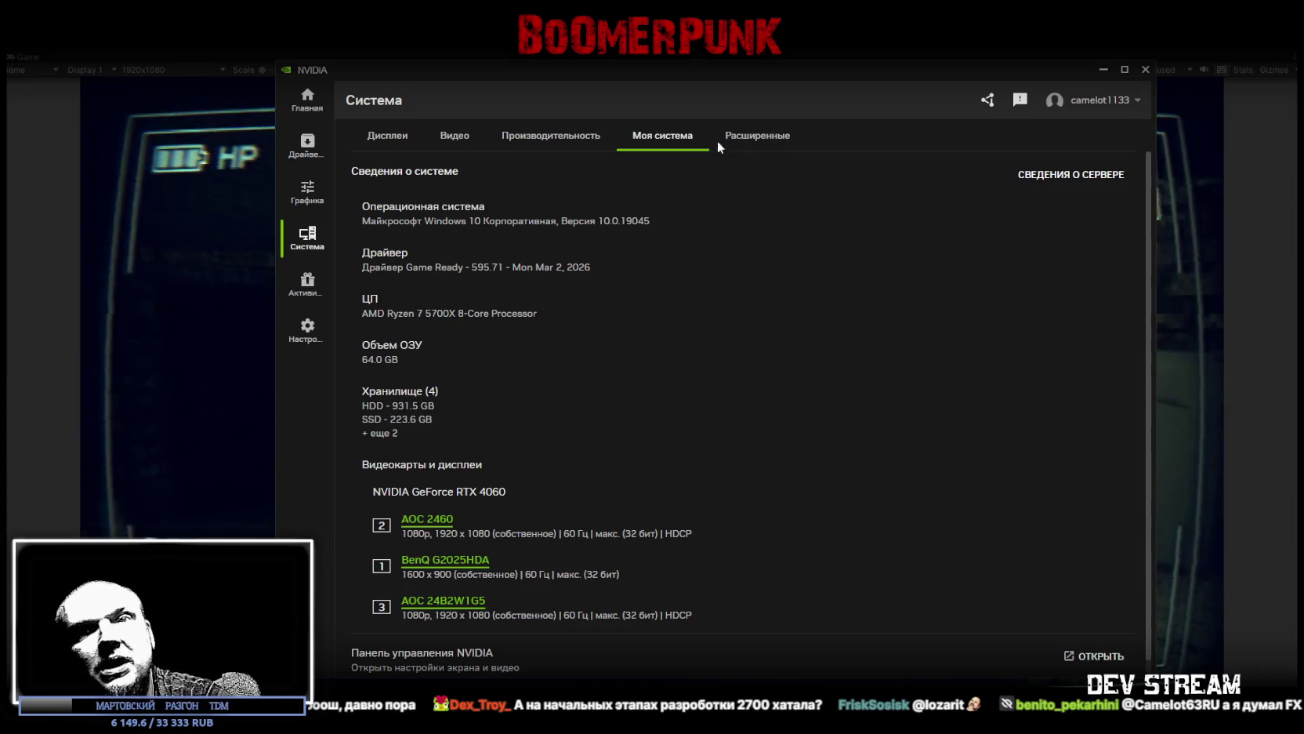
{"action": "key", "text": "alt+Tab"}
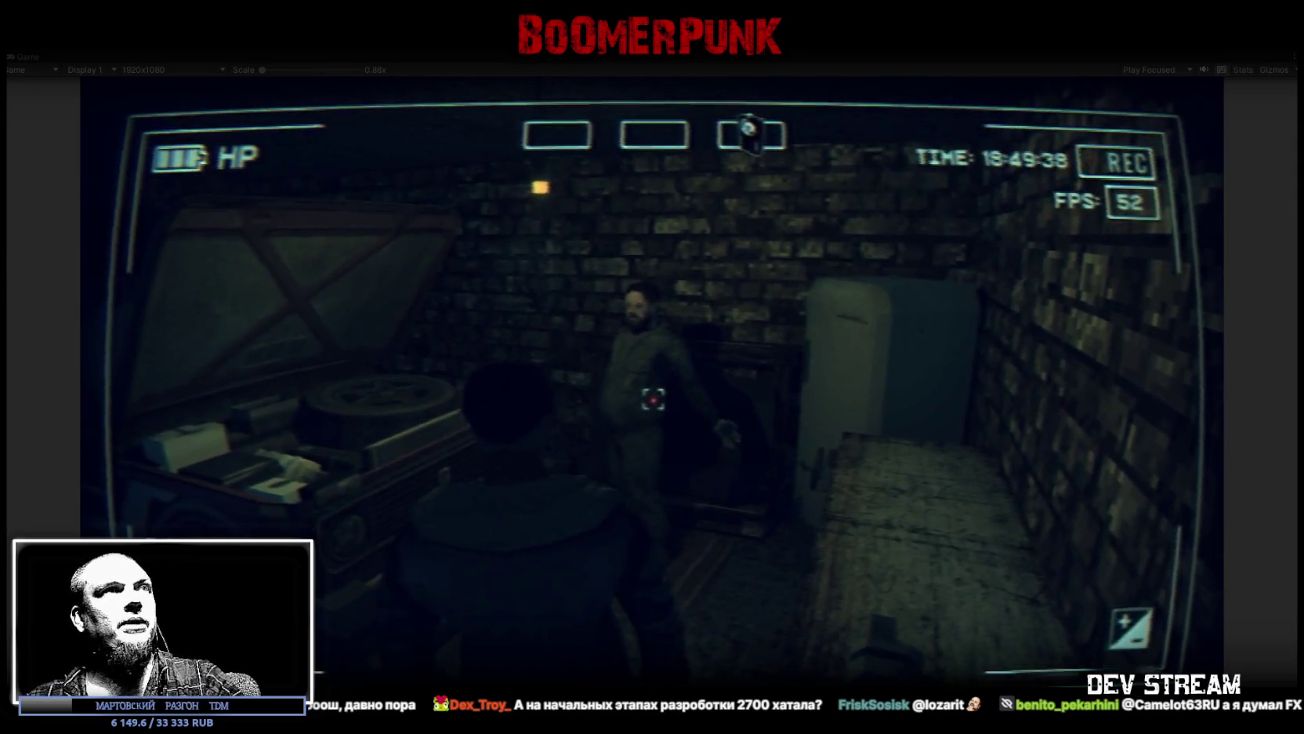
Step: Release the mouse from Unity's Game view with Esc
{"action": "key", "text": "Escape"}
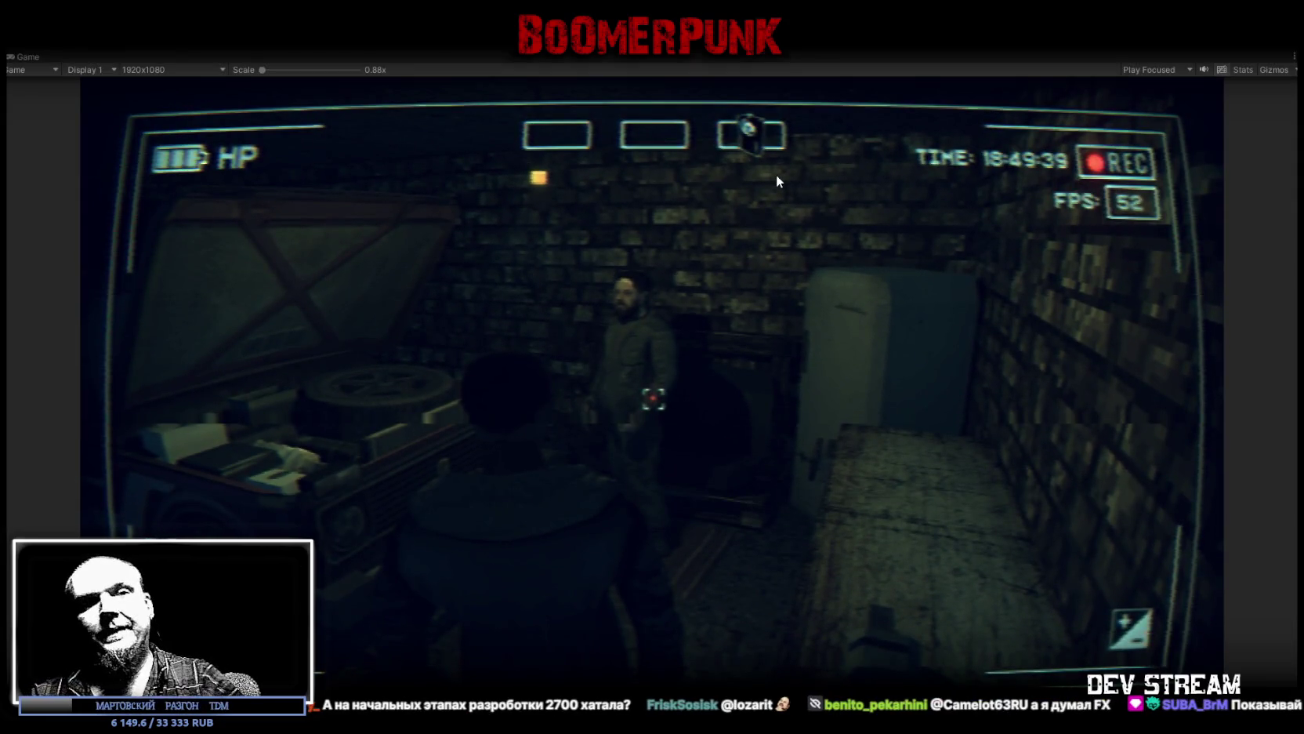